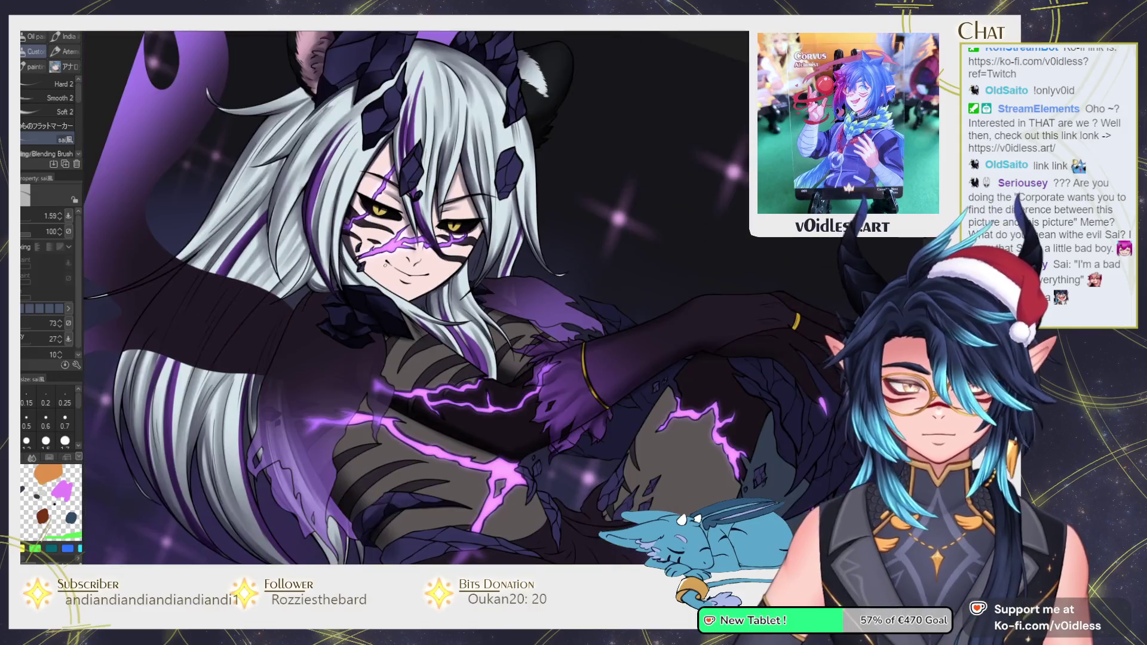
scroll(415, 297, down, 1)
Zoom in on the face and make the soft airbrush slightly smaller before returning to the brush
scroll(364, 274, up, 1)
scroll(364, 275, up, 1)
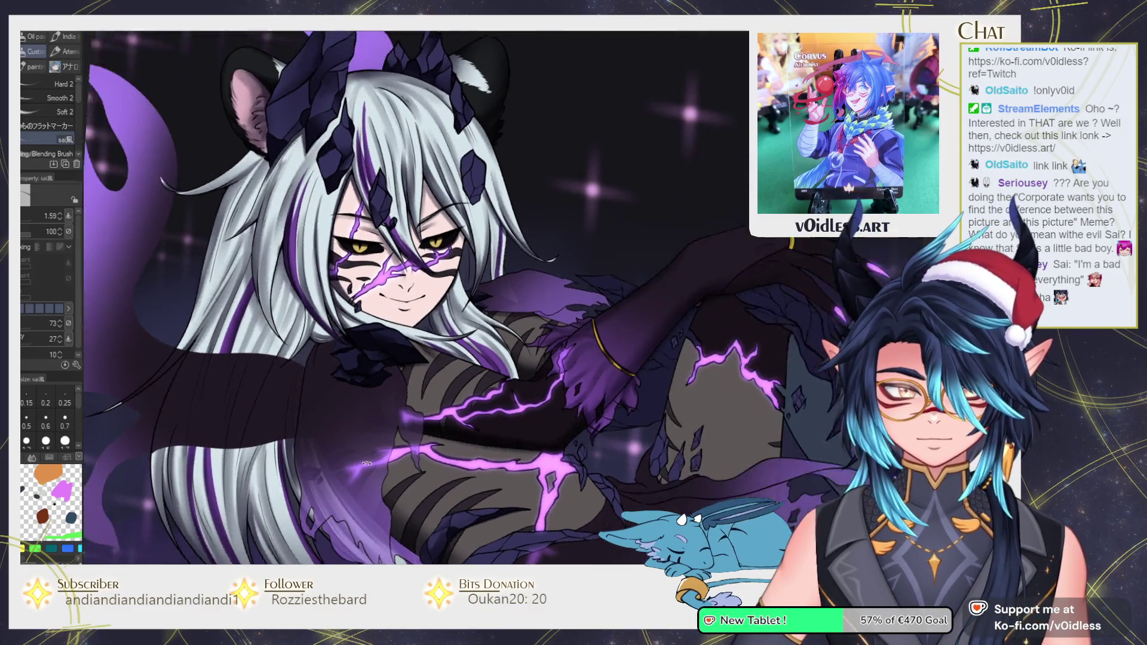
scroll(364, 275, up, 1)
key(b)
scroll(364, 275, up, 1)
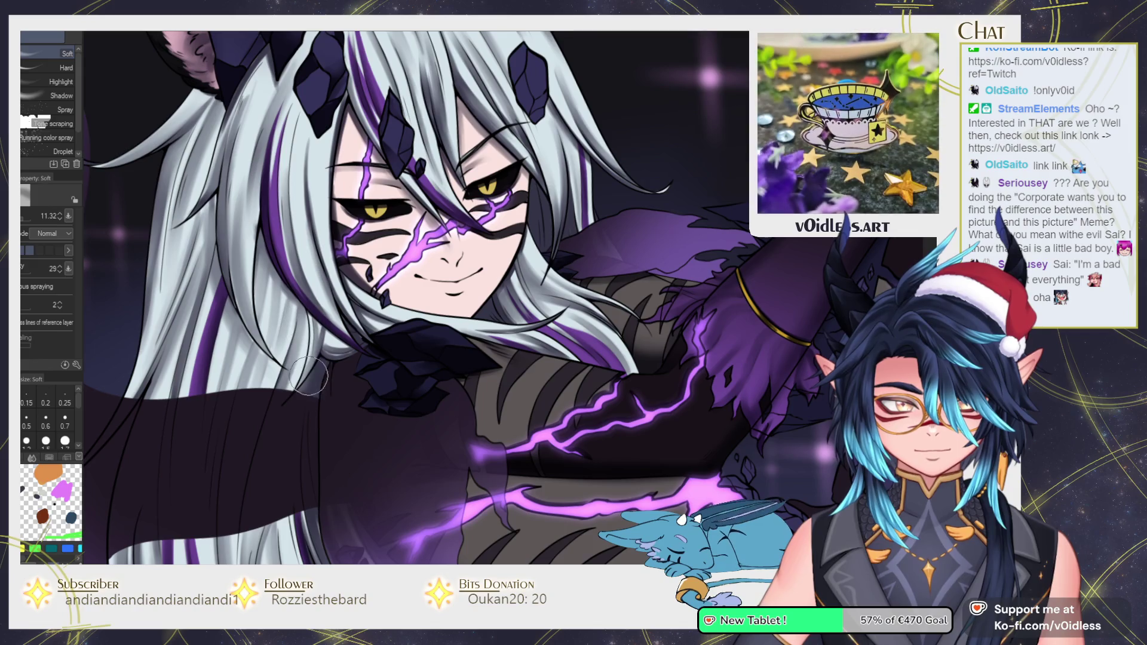
key(bracketleft)
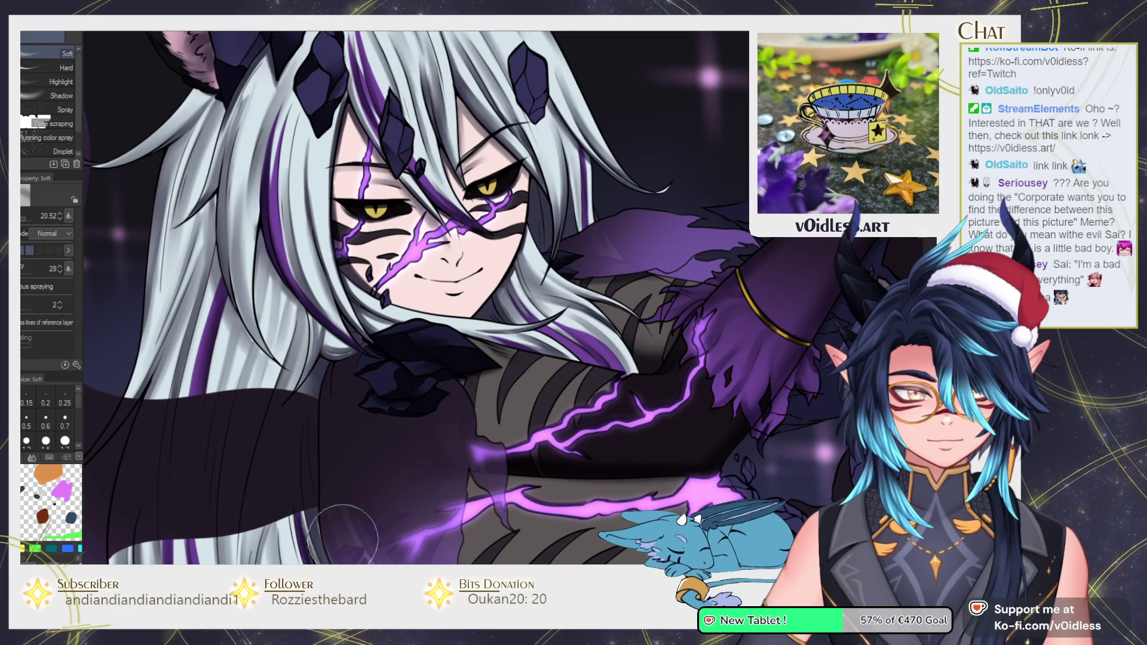
key(b)
scroll(311, 346, up, 1)
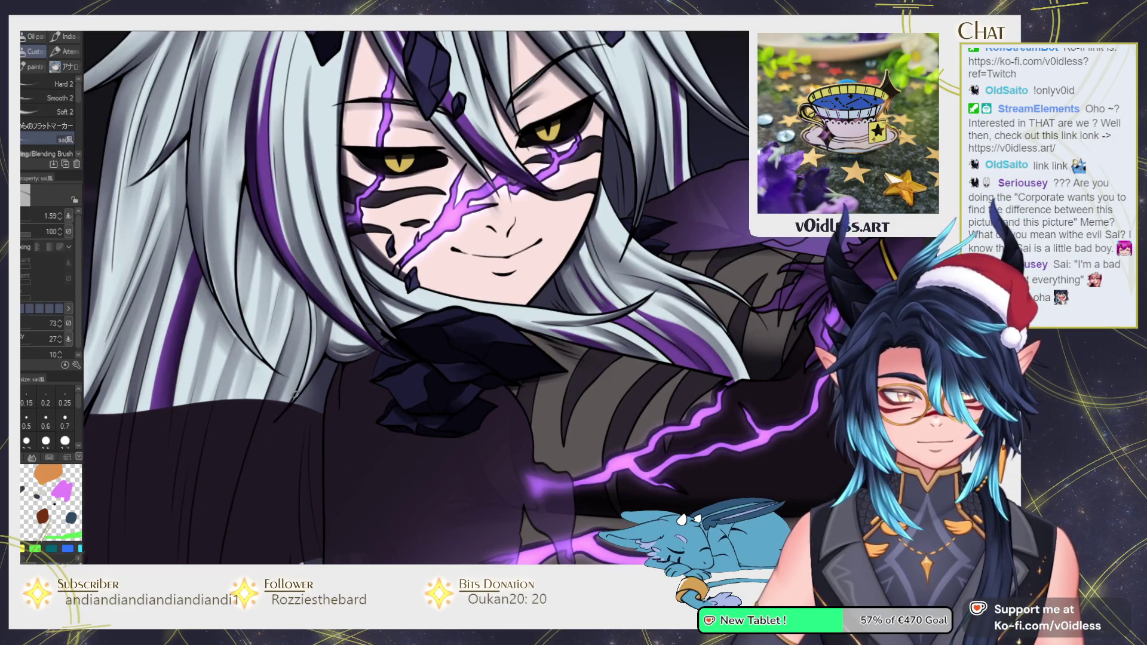
scroll(311, 374, down, 2)
scroll(311, 374, down, 1)
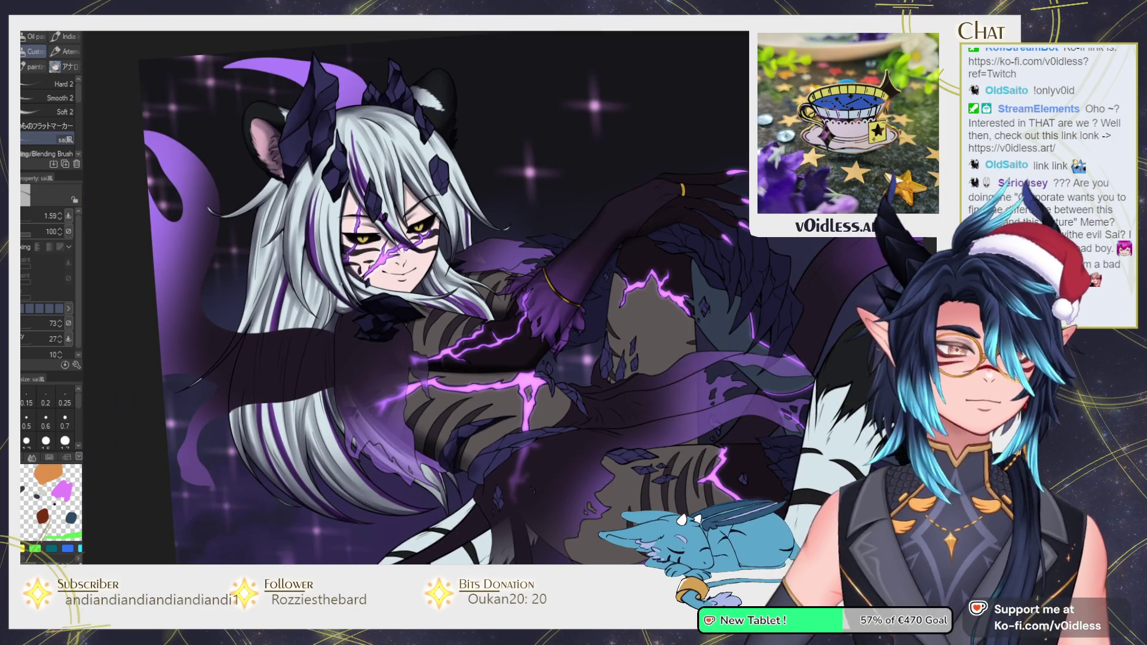
scroll(311, 375, down, 1)
scroll(311, 374, down, 1)
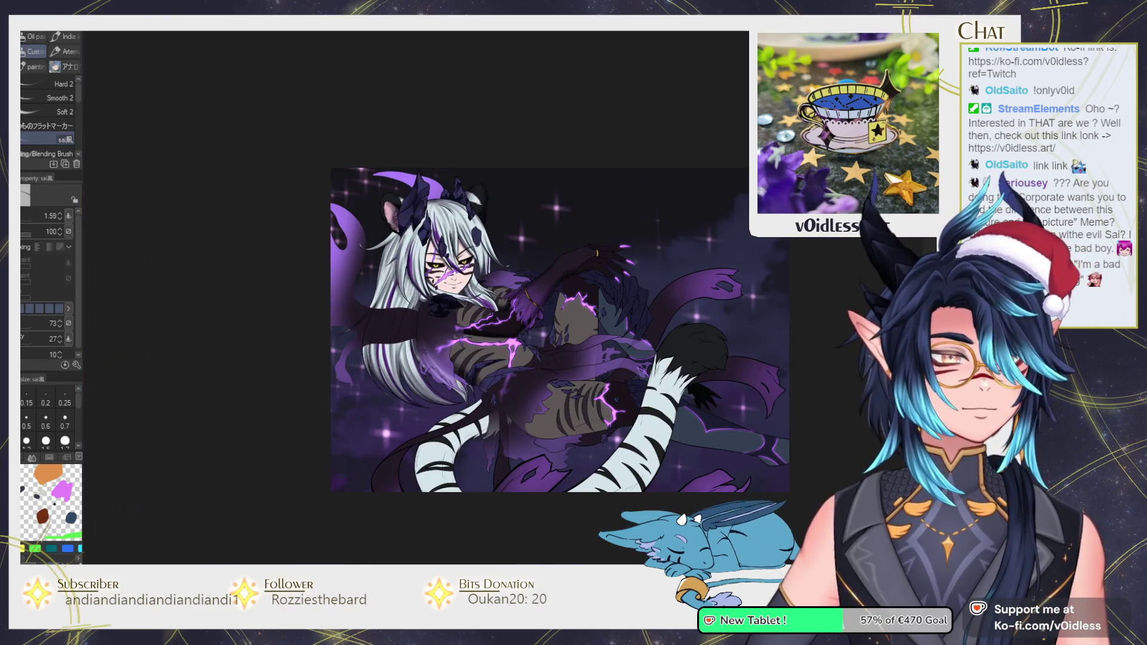
scroll(492, 483, up, 2)
scroll(492, 484, up, 2)
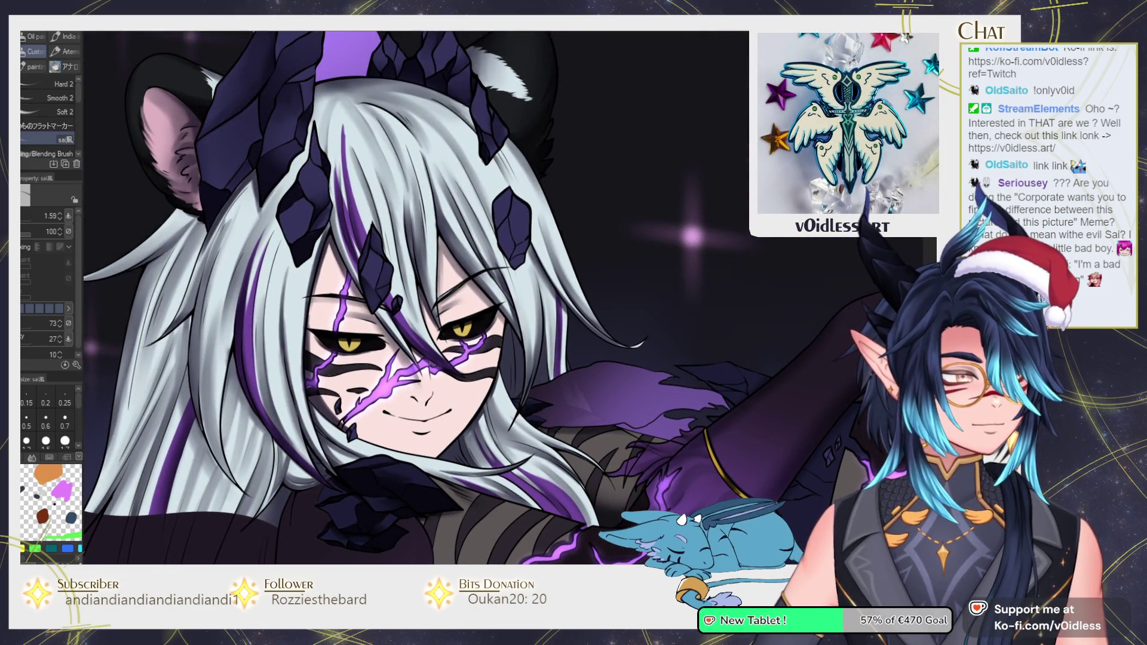
Limit painting to the face area and airbrush soft shading over the face, chin and eye
key(ctrl+z)
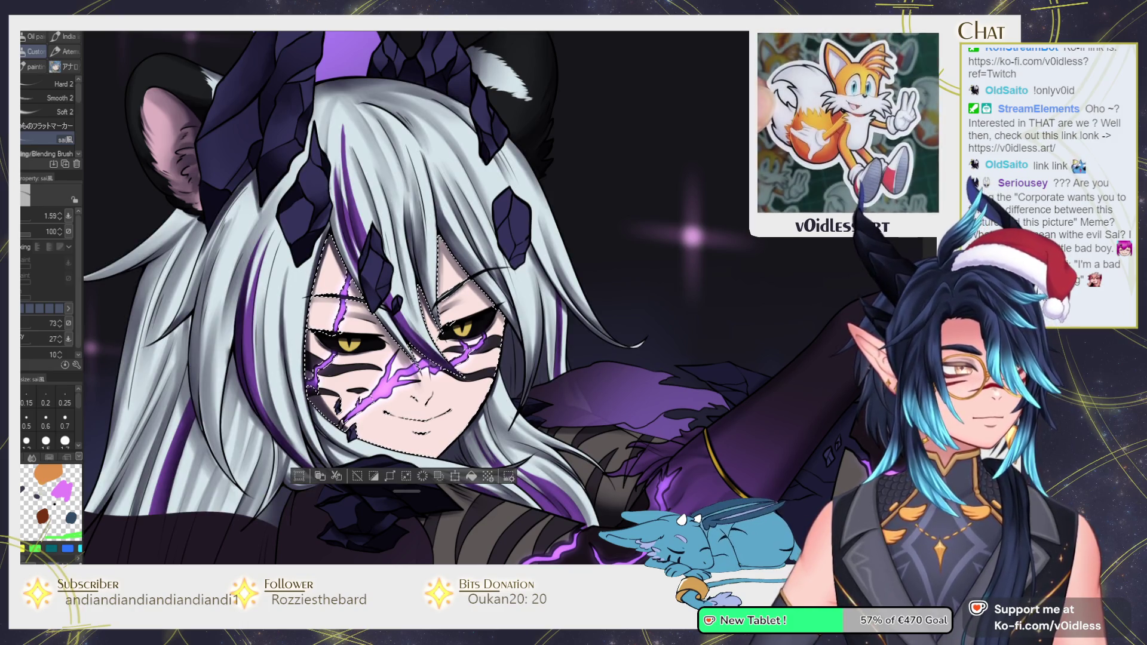
key(b)
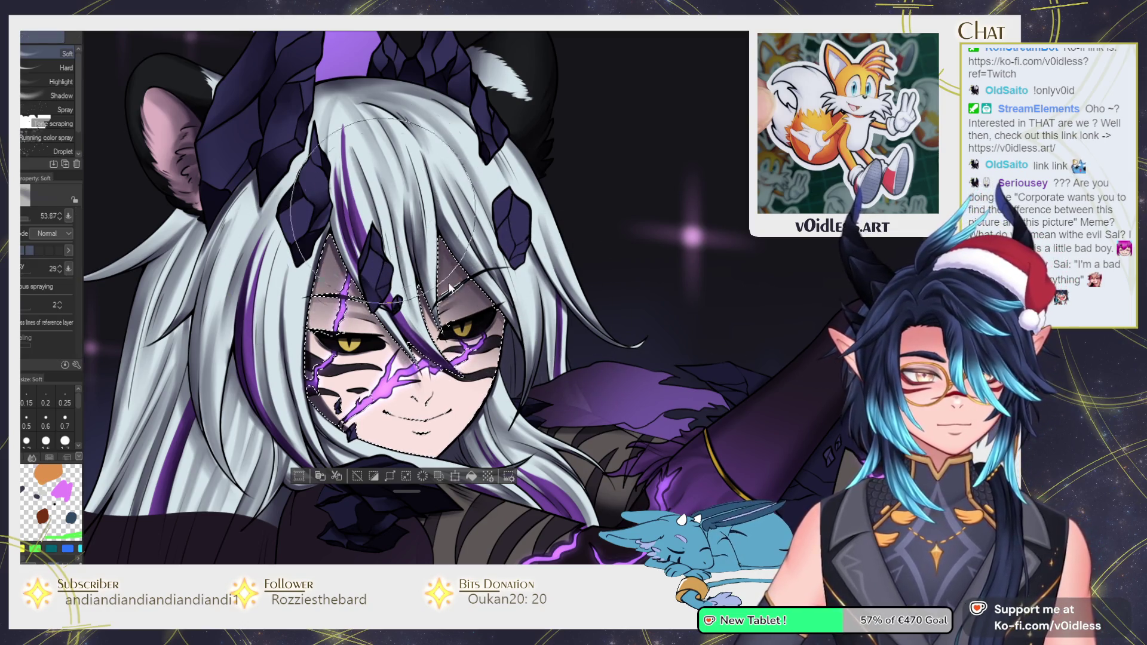
drag(541, 310, 327, 265)
drag(400, 346, 358, 457)
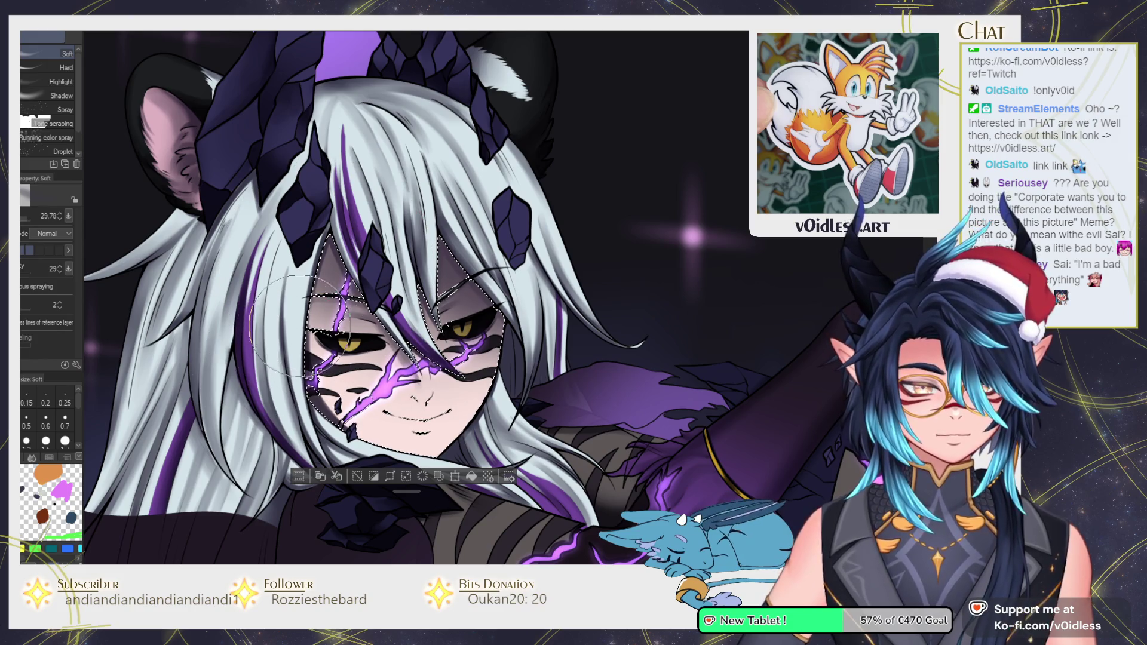
drag(526, 358, 538, 301)
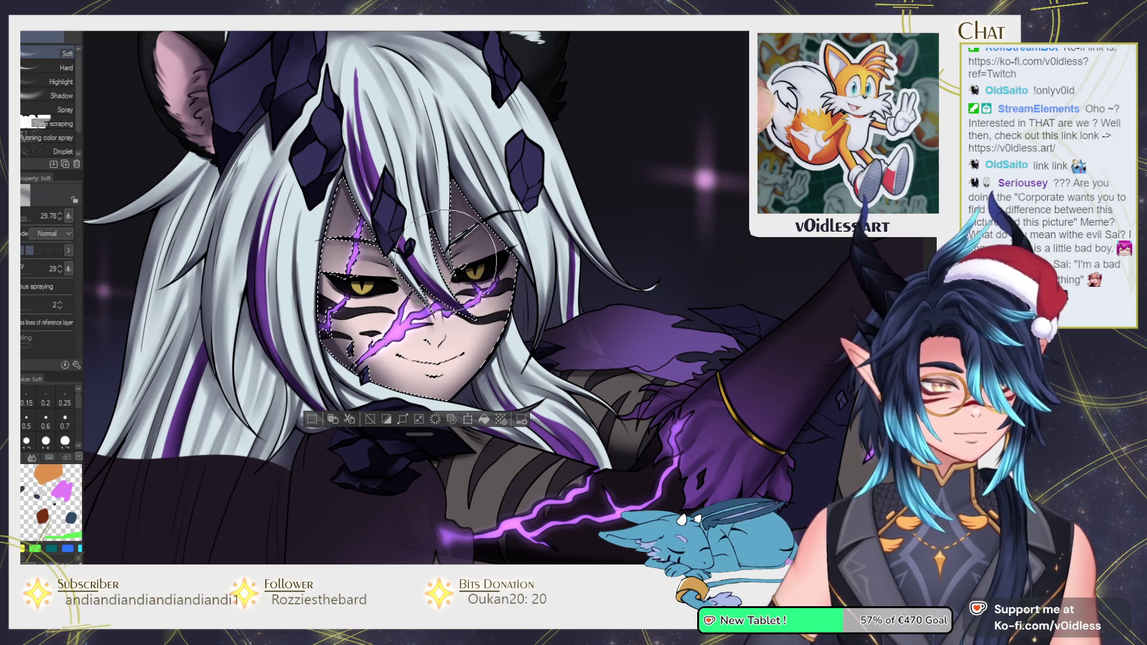
mouse_move(540, 281)
mouse_down()
mouse_move(337, 266)
mouse_move(496, 280)
mouse_up()
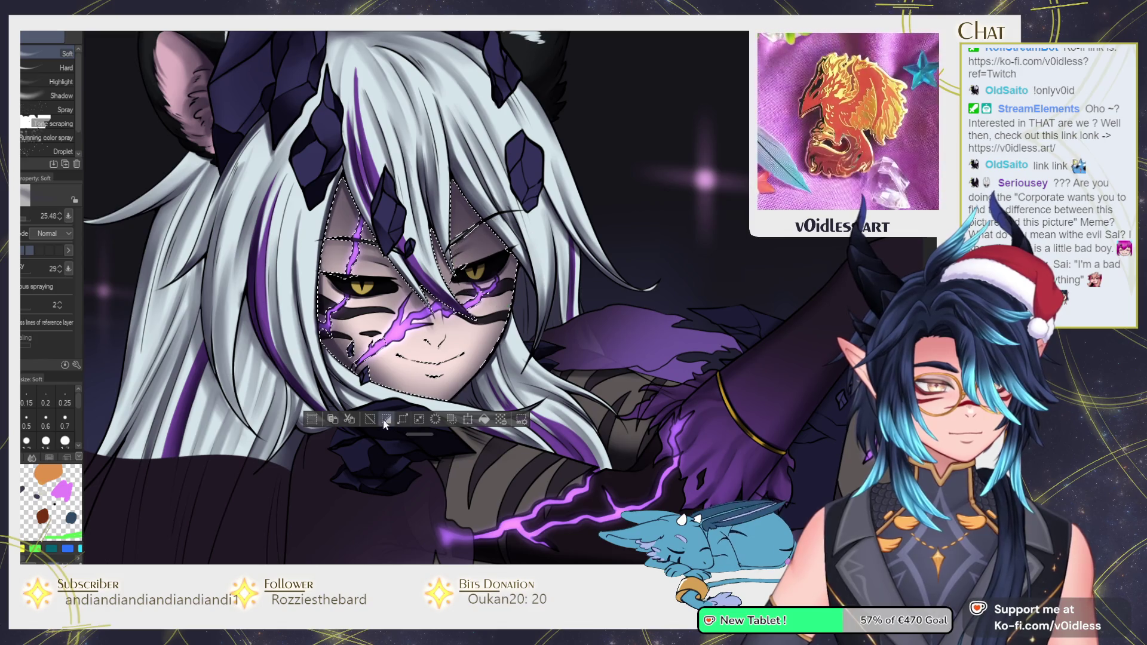
Clear the face selection and set up a fine-sized hard eraser
key(e)
key(ctrl+d)
scroll(376, 302, up, 2)
drag(375, 302, 335, 287)
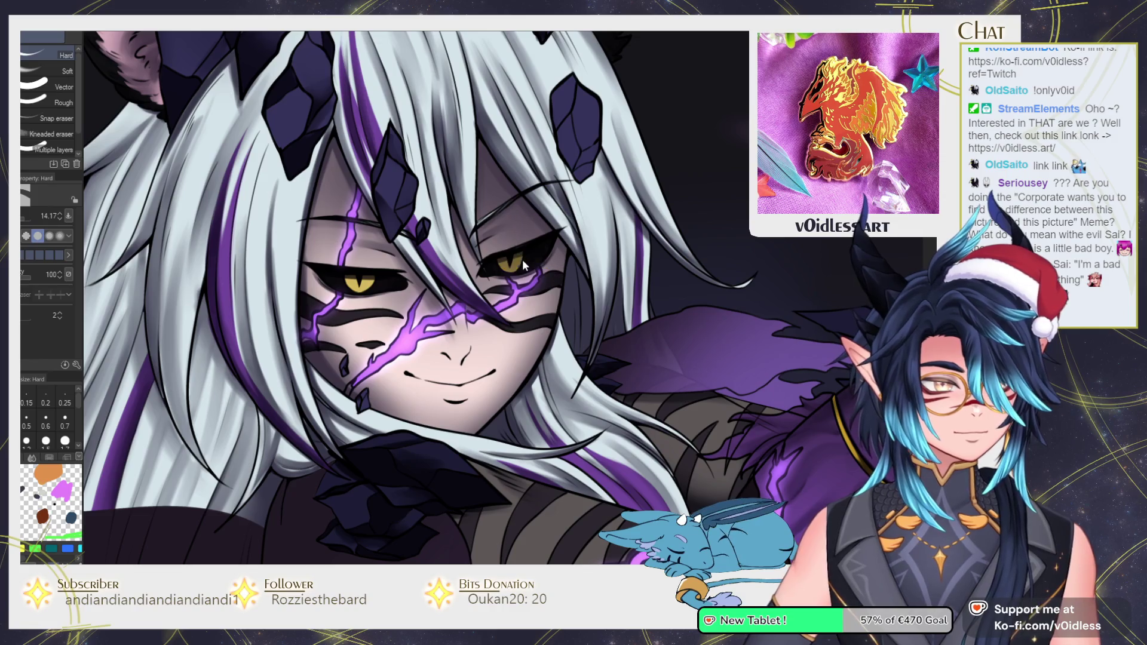
key(b)
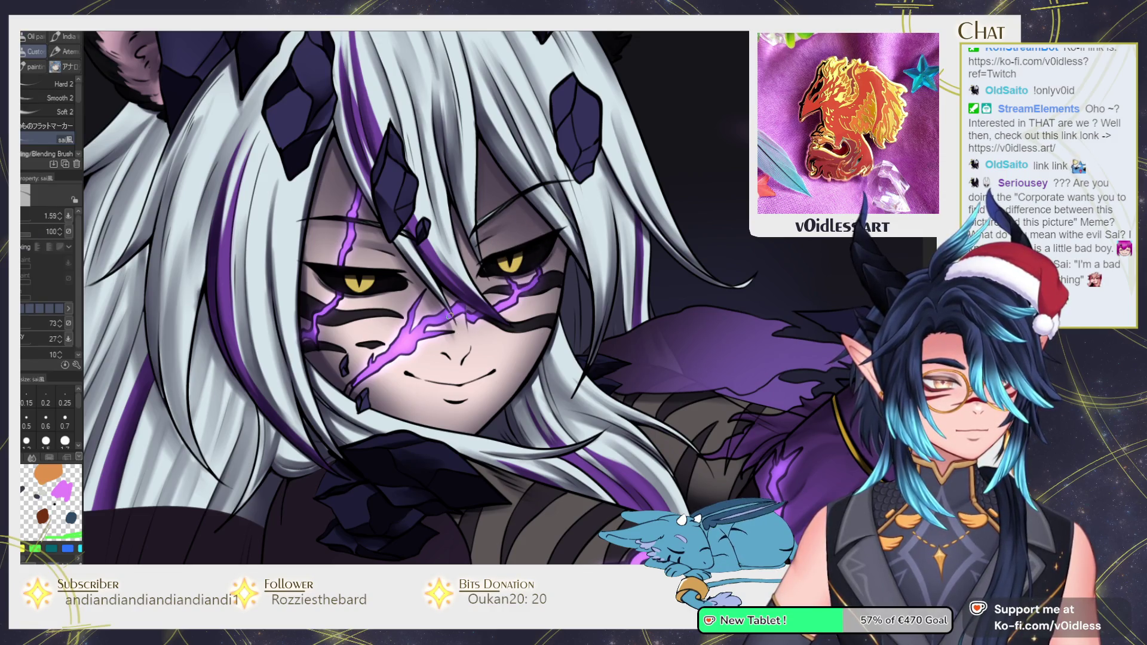
key(g)
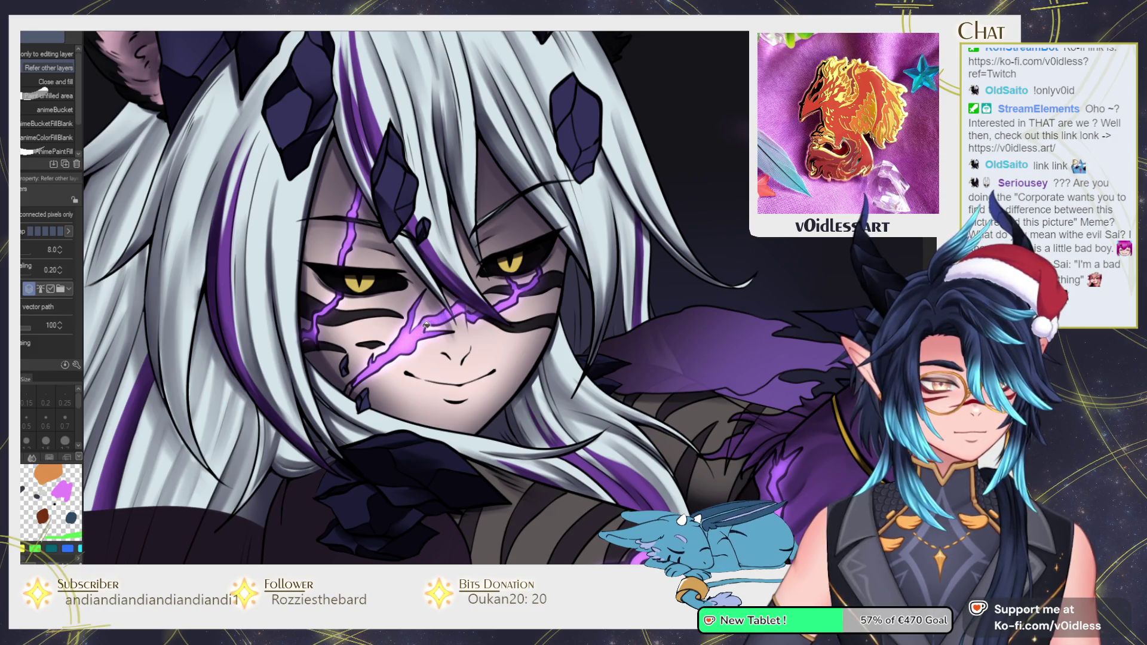
scroll(417, 307, up, 2)
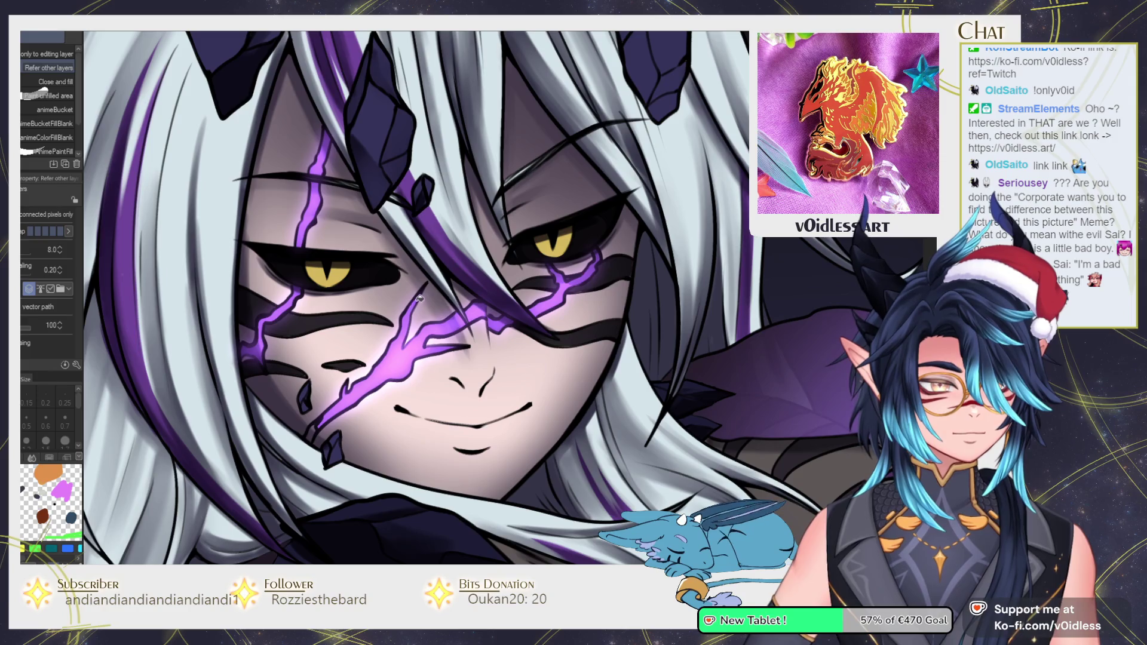
drag(366, 298, 387, 366)
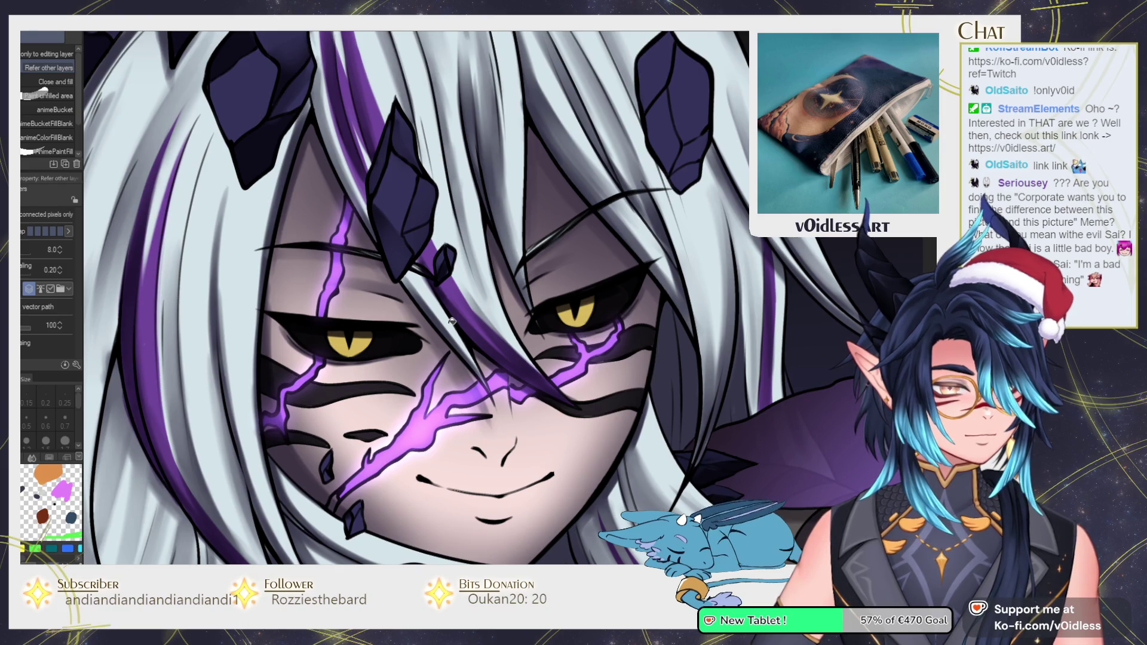
scroll(452, 321, down, 3)
scroll(452, 322, down, 2)
Extend the ink at the mouth corner and darken and thicken the smile line
key(b)
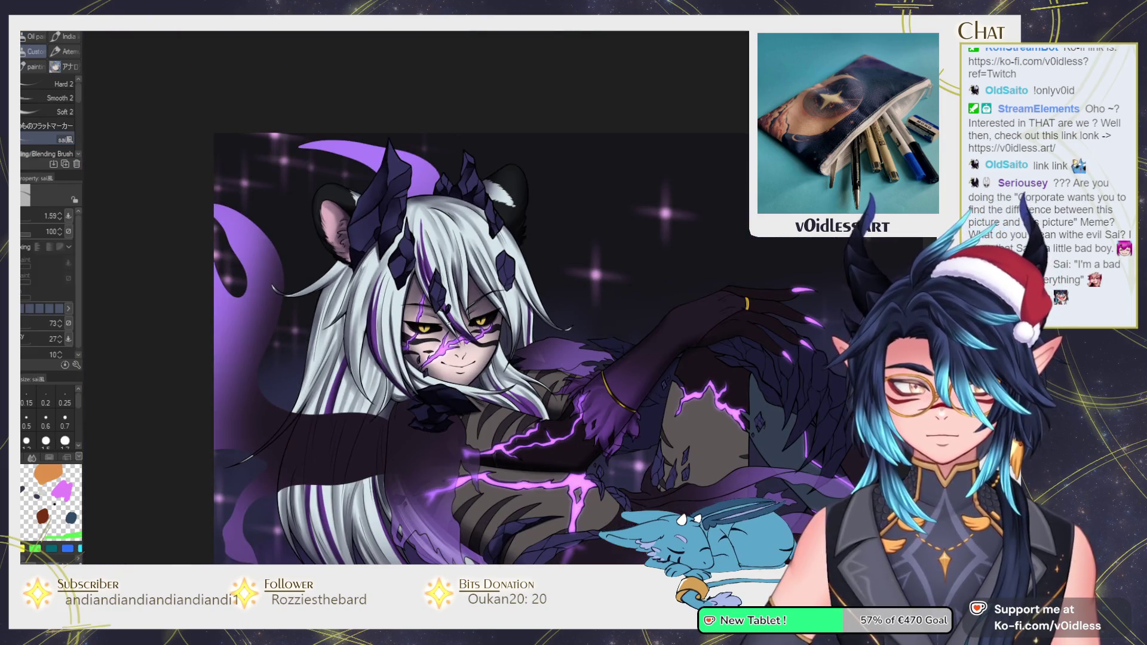
scroll(456, 357, up, 2)
scroll(455, 357, up, 2)
scroll(456, 357, up, 1)
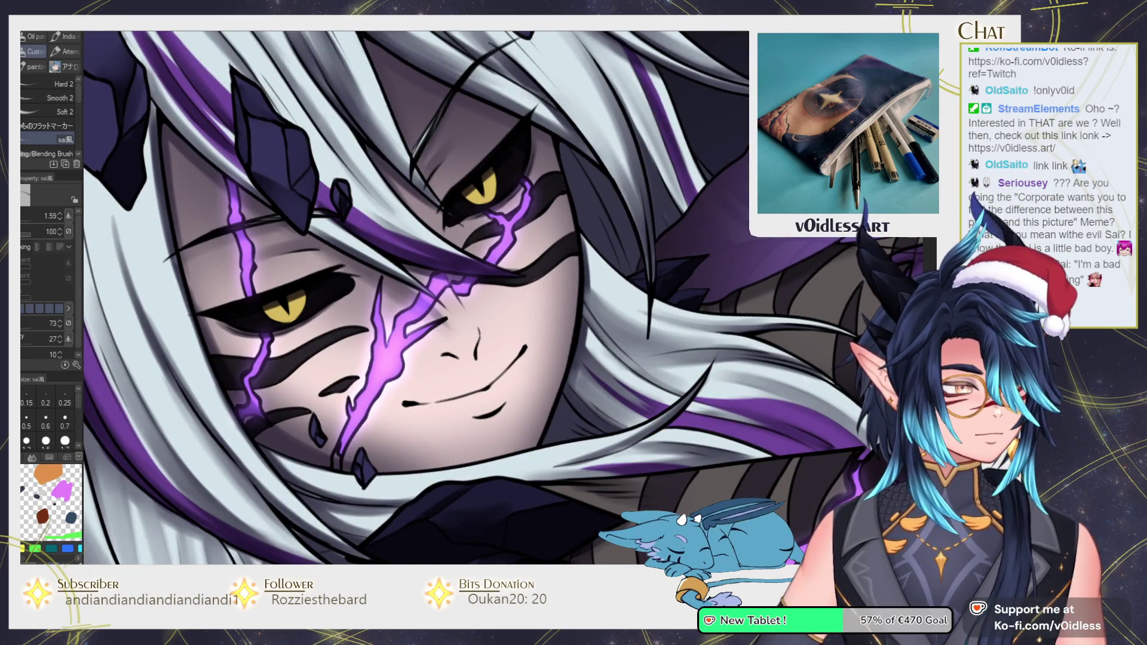
scroll(617, 392, up, 1)
scroll(617, 392, up, 2)
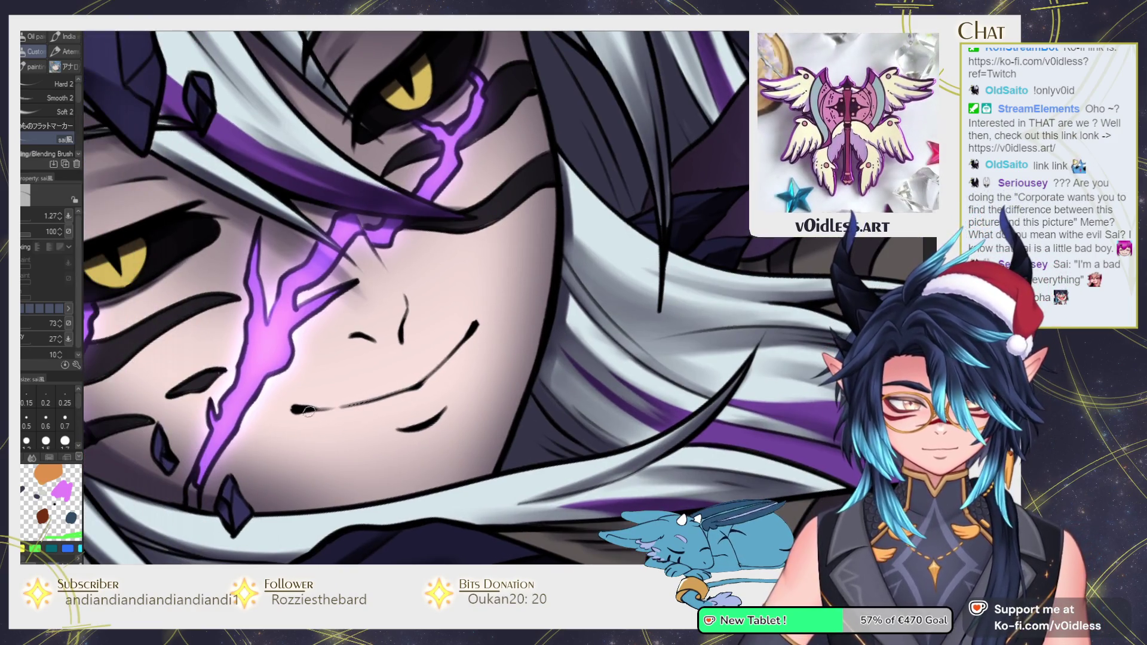
drag(308, 411, 321, 408)
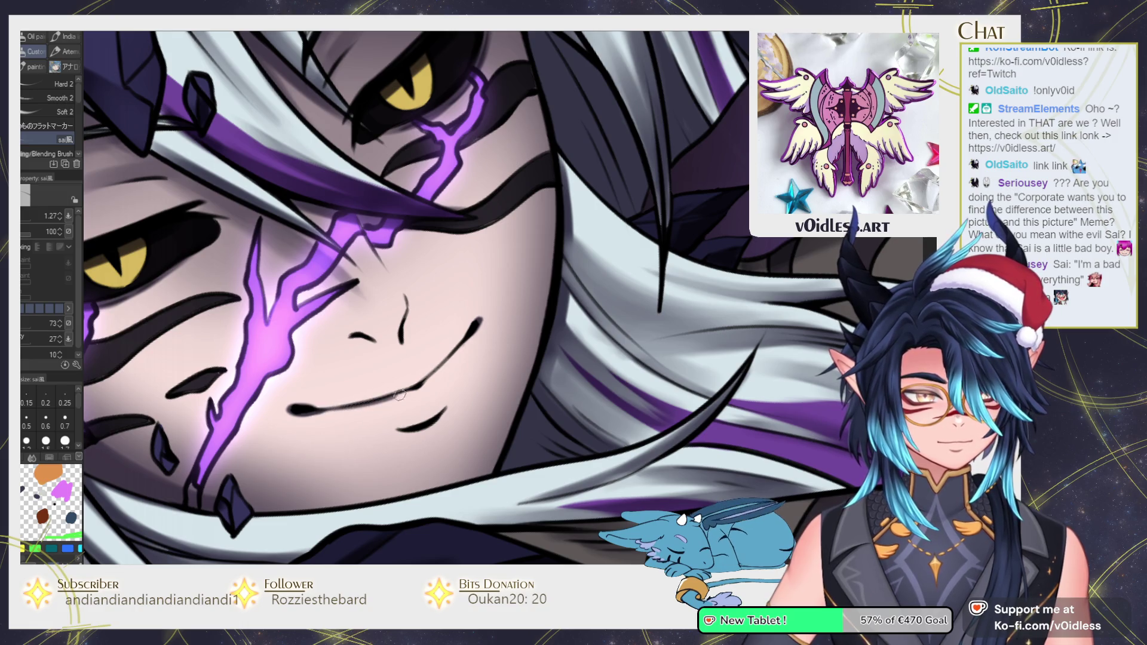
drag(419, 386, 472, 333)
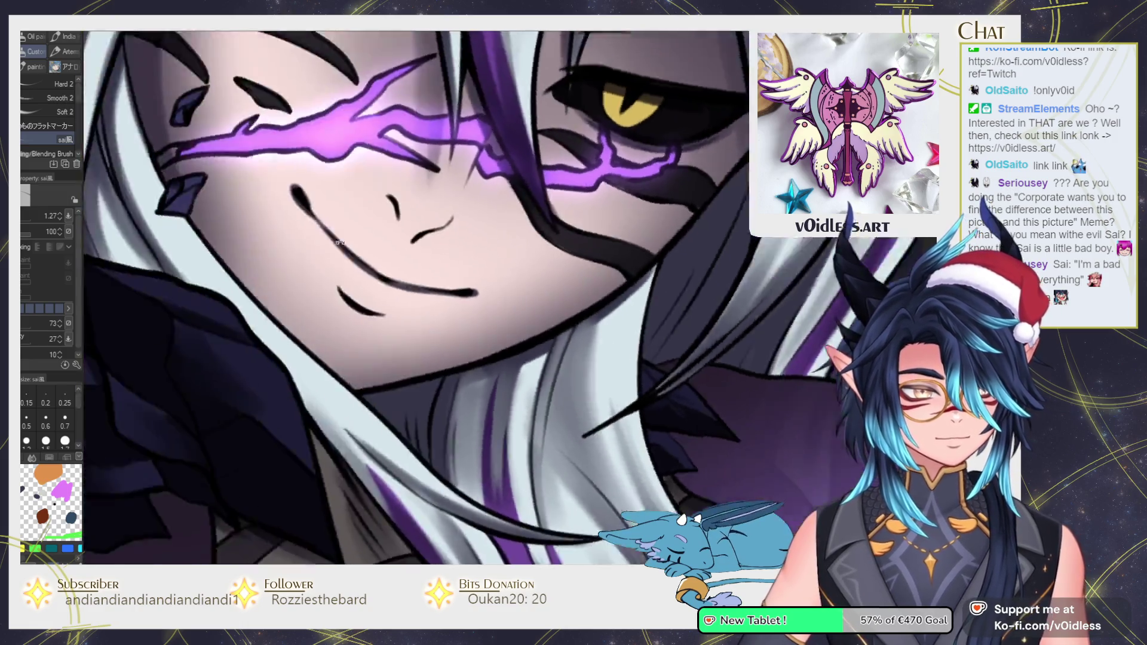
mouse_move(376, 405)
mouse_down()
mouse_move(401, 238)
mouse_move(393, 281)
mouse_up()
Blend the line from the mouth corner toward the nose and soften the cheek line
key(j)
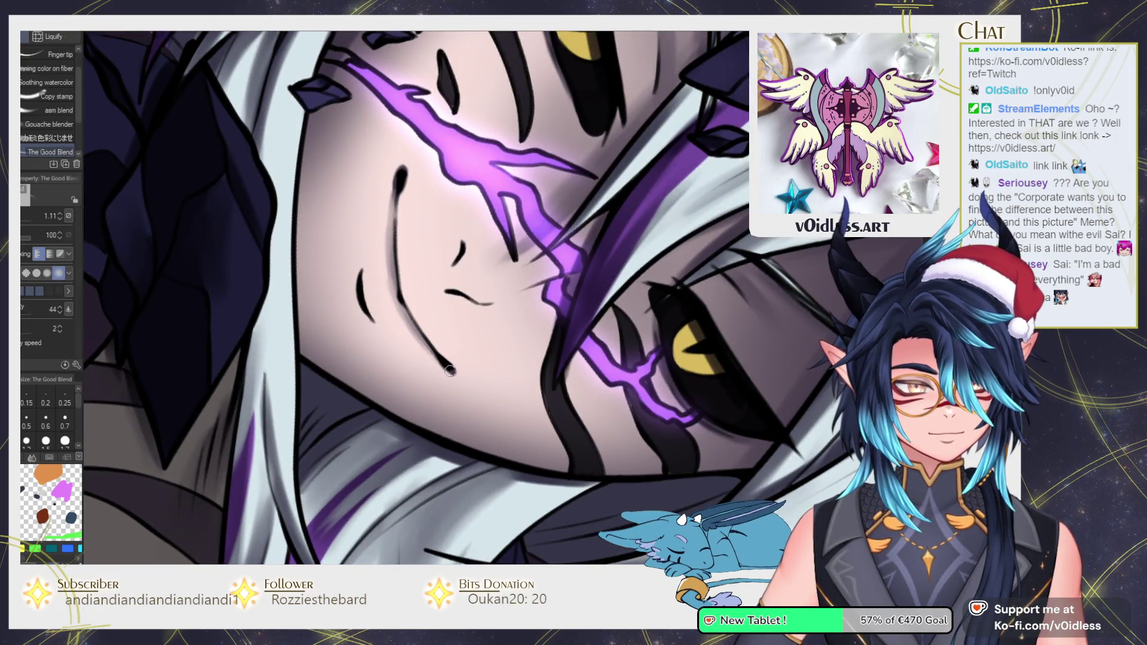
mouse_move(450, 370)
mouse_down()
mouse_move(392, 270)
mouse_move(367, 322)
mouse_move(356, 278)
mouse_move(360, 315)
mouse_up()
key(b)
key(j)
mouse_move(351, 269)
mouse_down()
mouse_move(376, 332)
mouse_move(453, 335)
mouse_move(508, 310)
mouse_up()
key(b)
key(ctrl+@)
Darken the nose shading and smudge it toward the right with a smaller blender
mouse_move(454, 359)
mouse_down()
mouse_move(486, 341)
mouse_move(459, 358)
mouse_up()
mouse_move(496, 316)
mouse_down()
mouse_move(446, 337)
mouse_move(442, 355)
mouse_move(501, 310)
mouse_up()
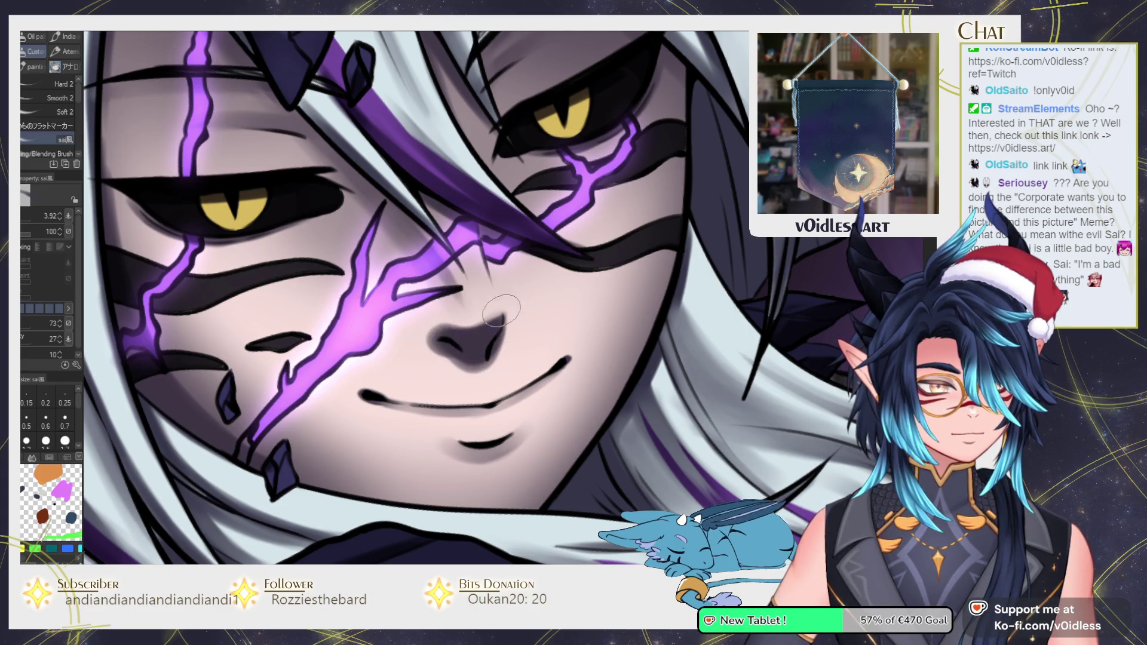
key(b)
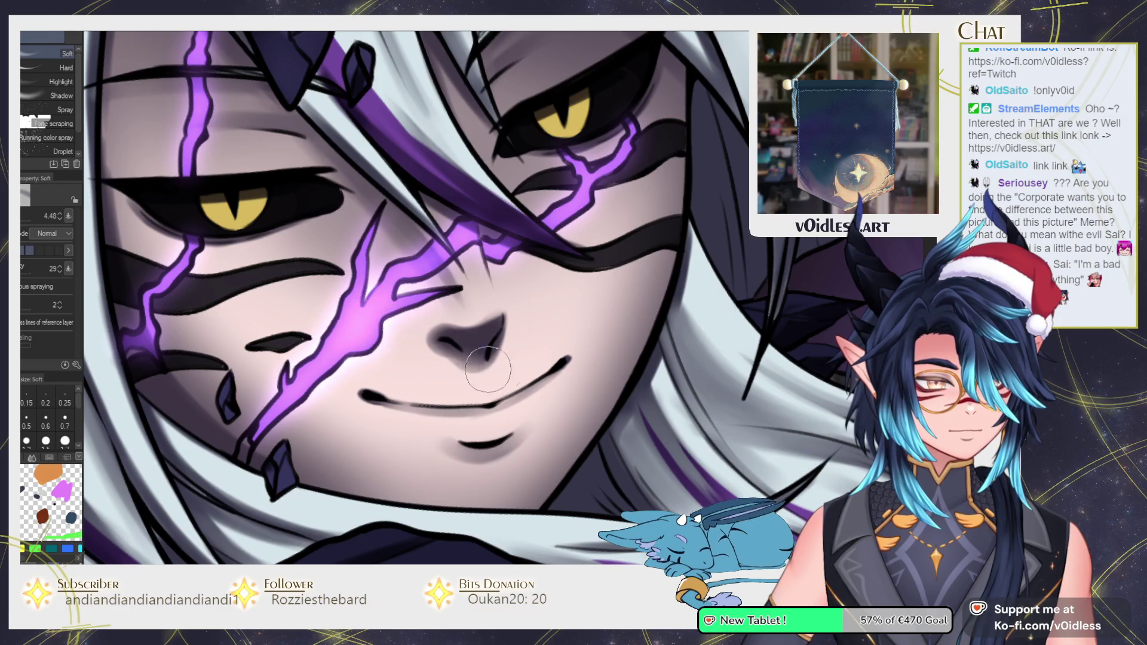
key(bracketleft)
key(bracketleft)
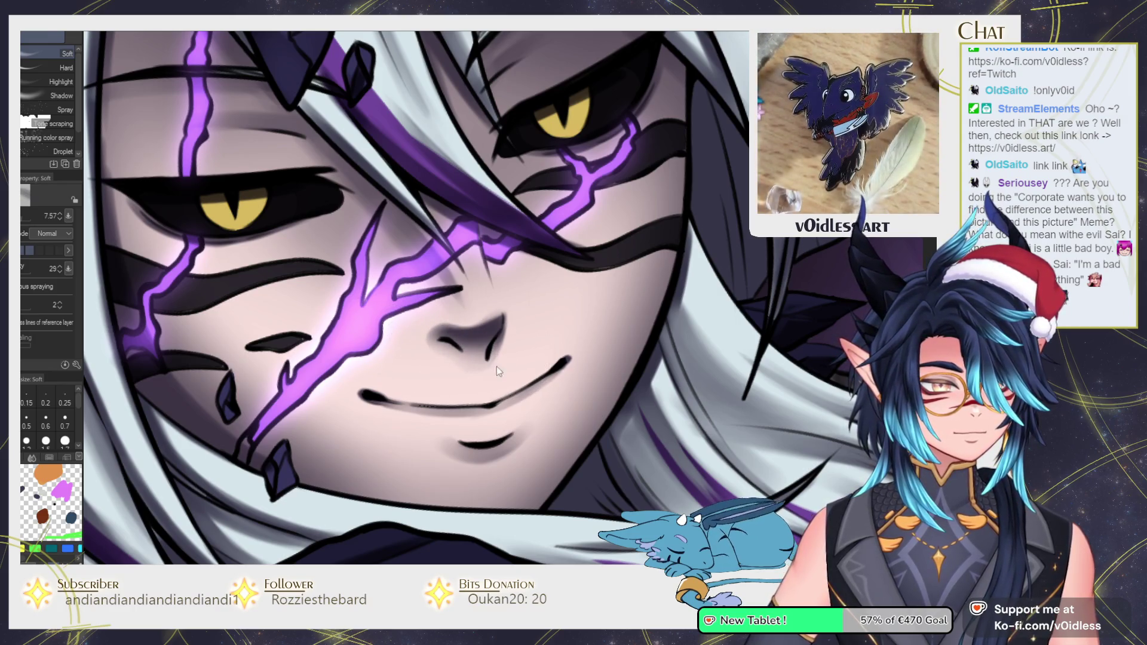
key(j)
drag(442, 342, 499, 328)
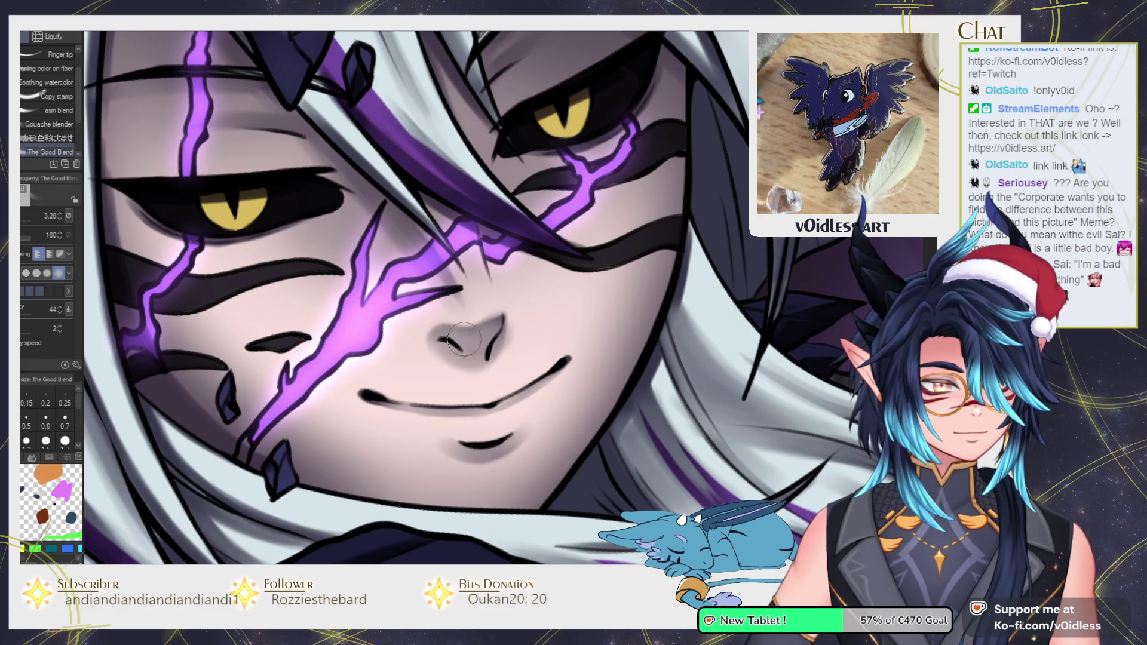
scroll(512, 275, down, 3)
scroll(588, 292, down, 3)
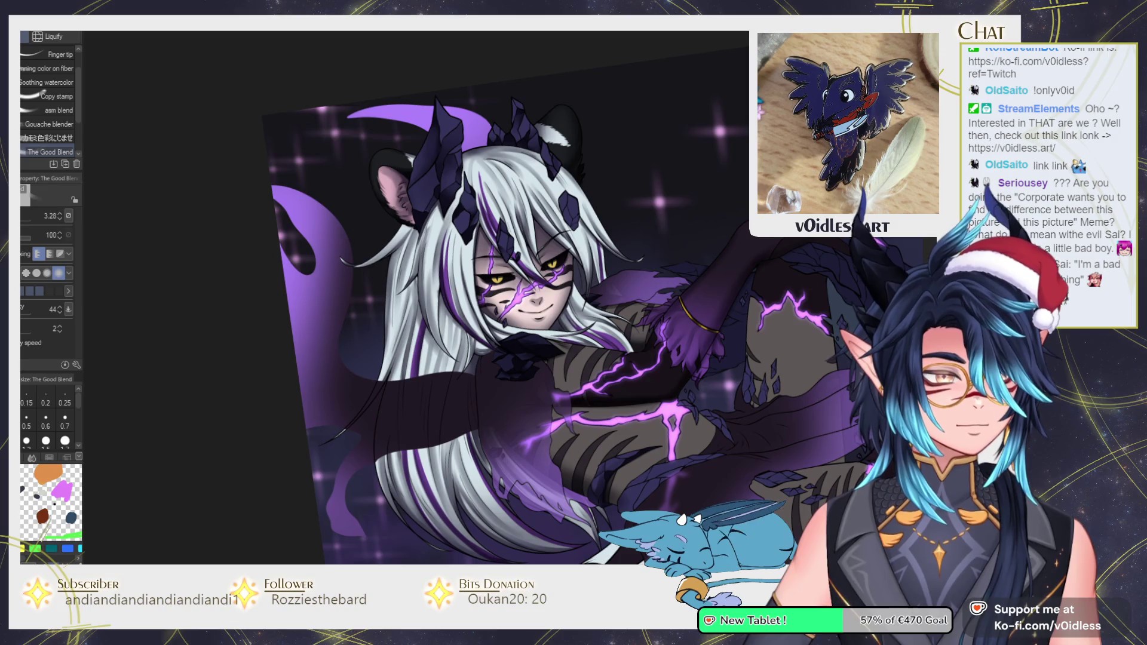
key(ctrl+0)
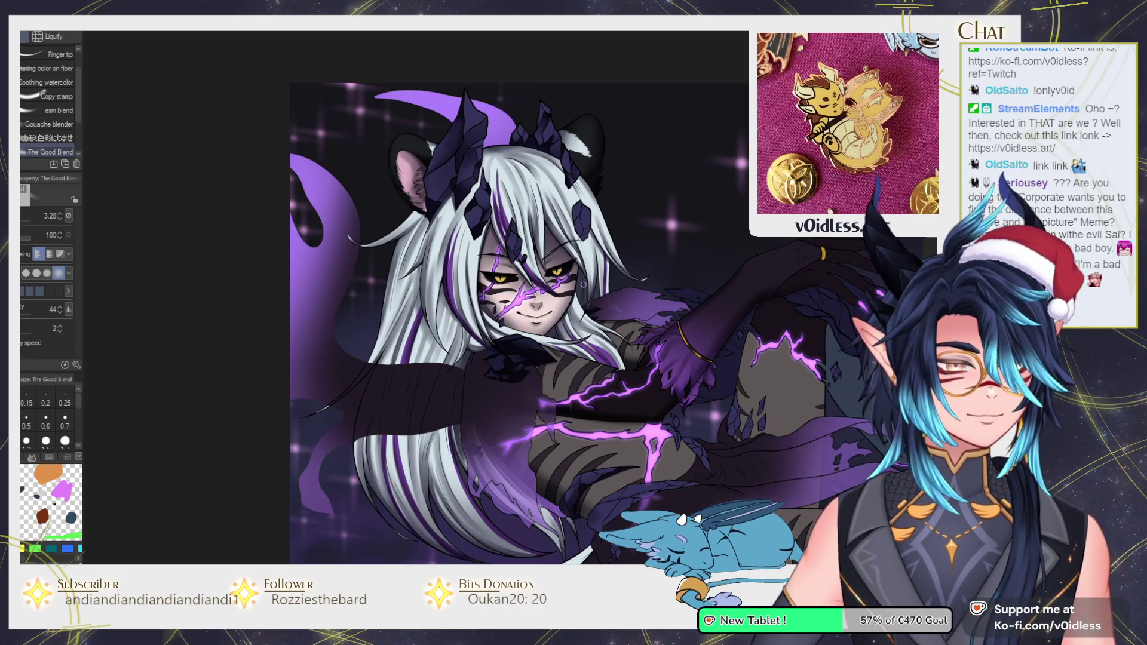
scroll(515, 338, up, 2)
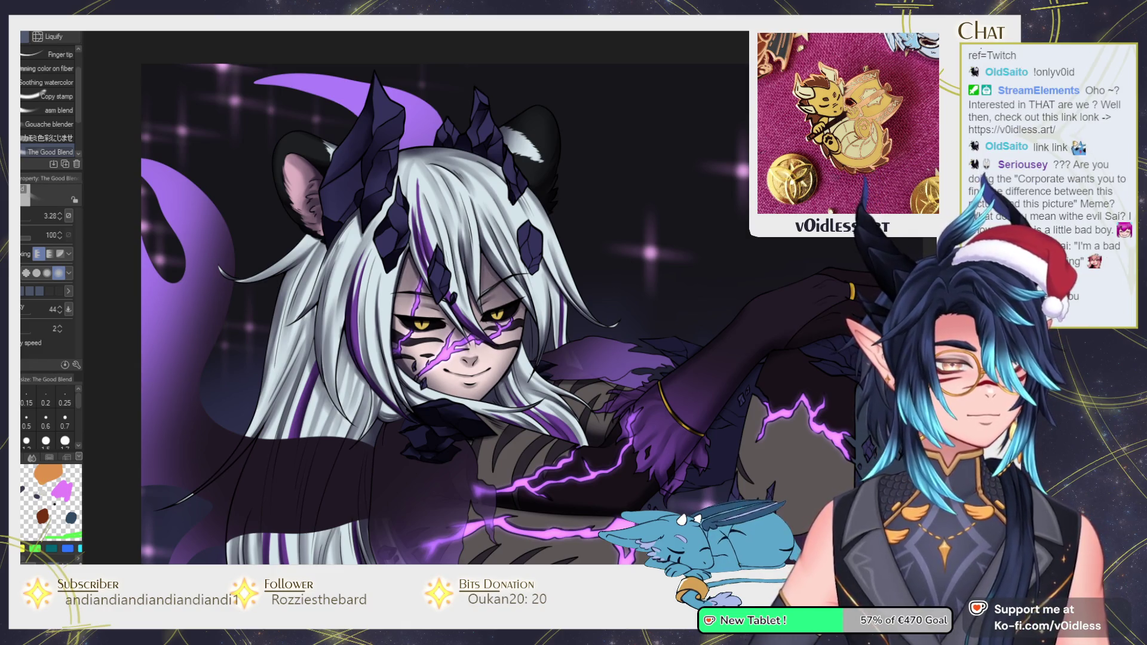
scroll(689, 295, down, 3)
scroll(689, 295, down, 2)
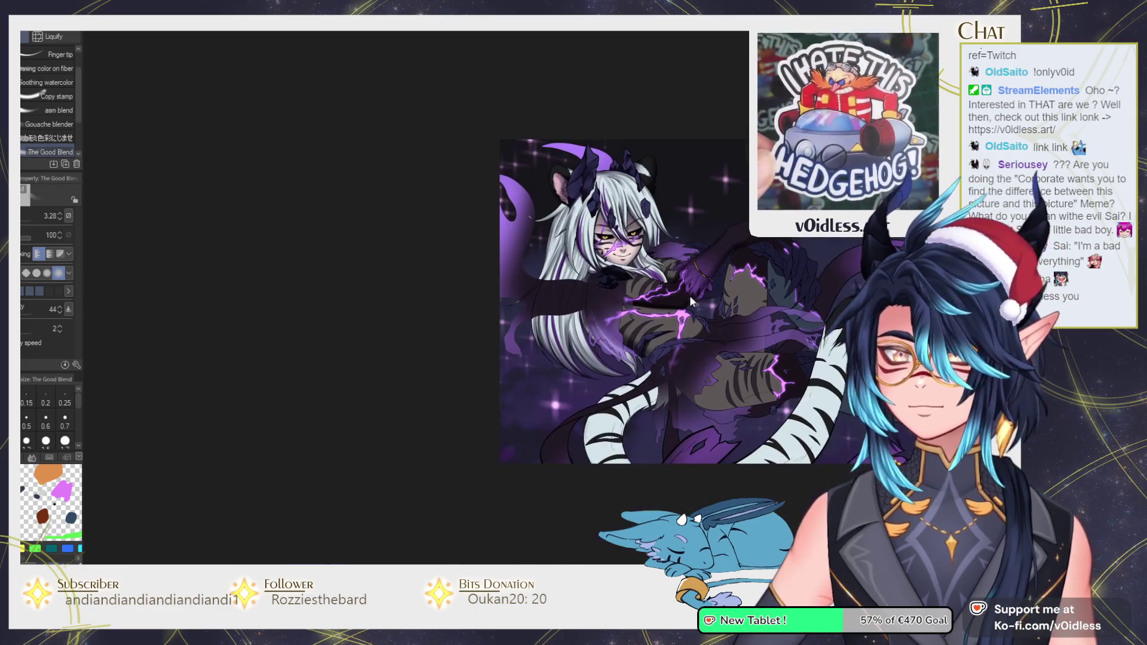
drag(657, 299, 396, 332)
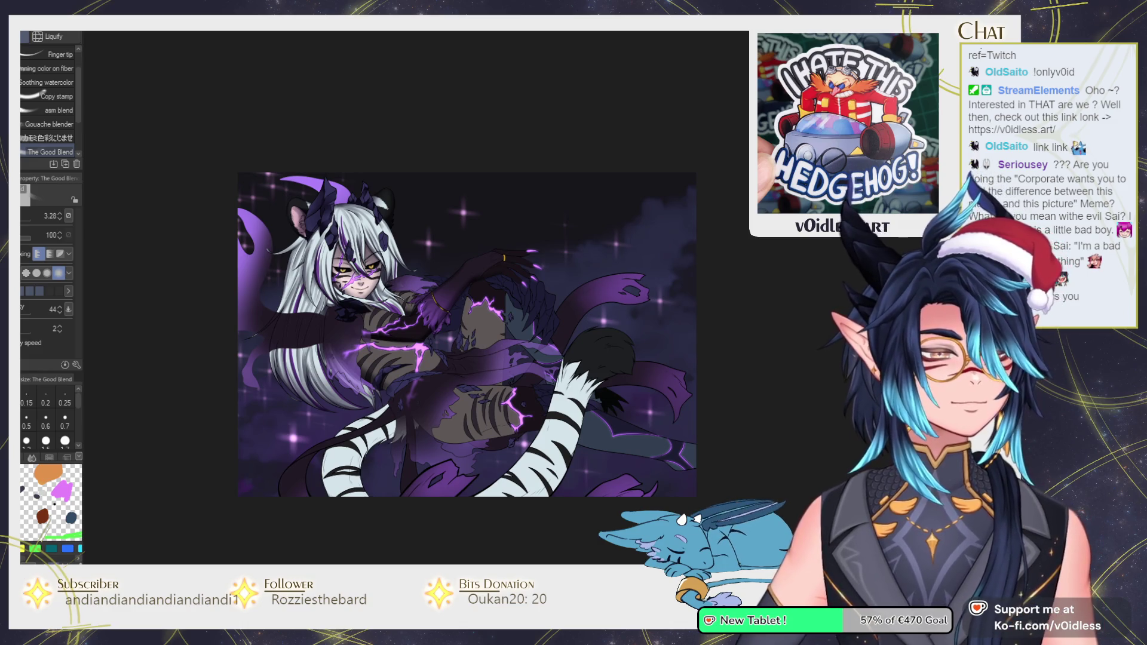
scroll(743, 318, up, 3)
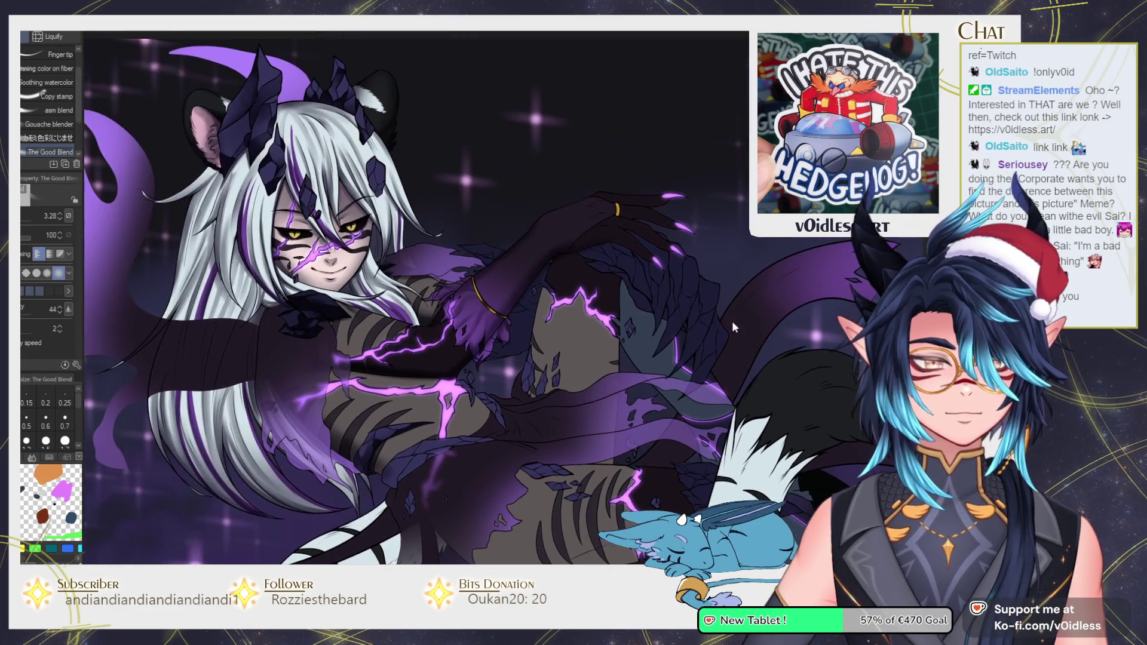
drag(737, 342, 597, 387)
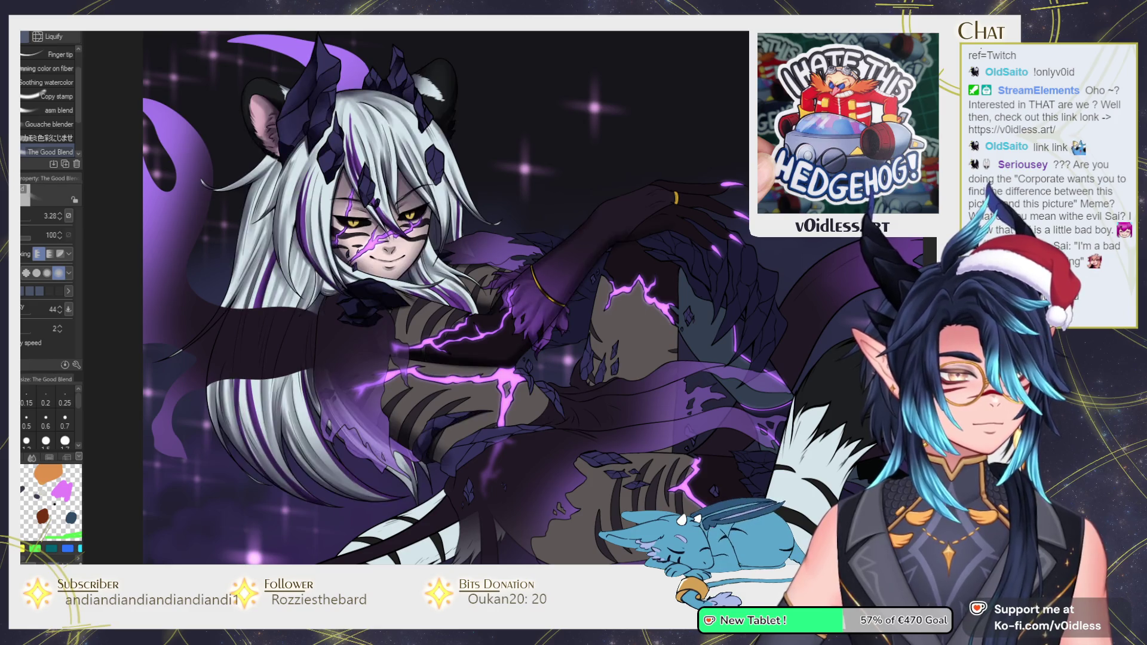
Smudge the purple lightning glow across the chest with the blending brush
drag(773, 292, 423, 299)
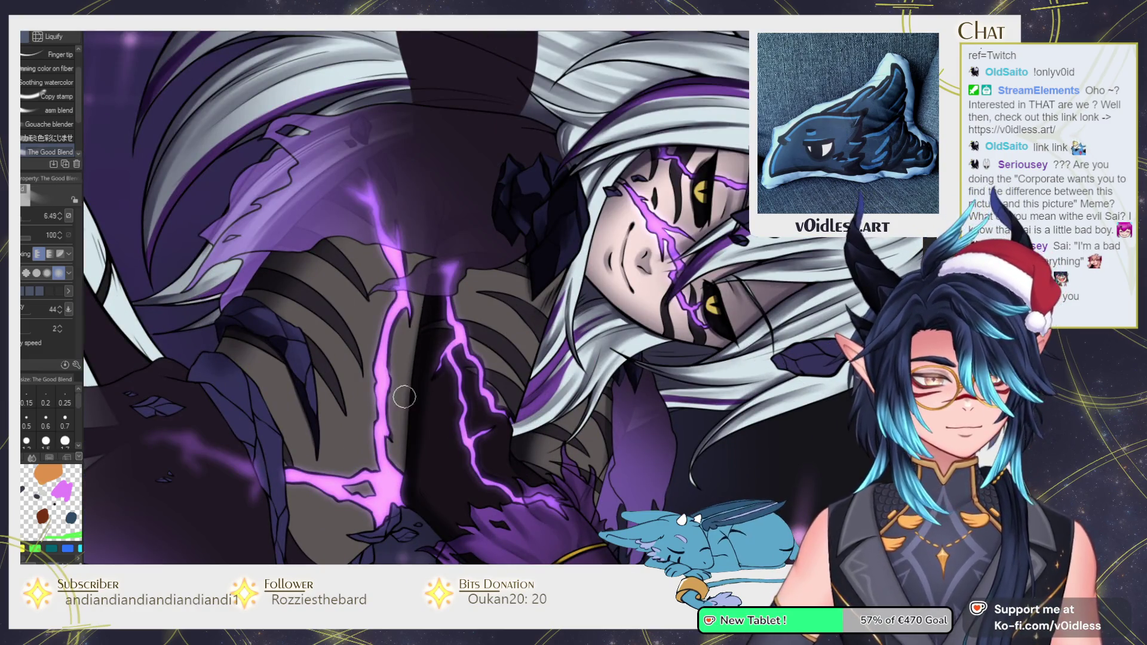
key(b)
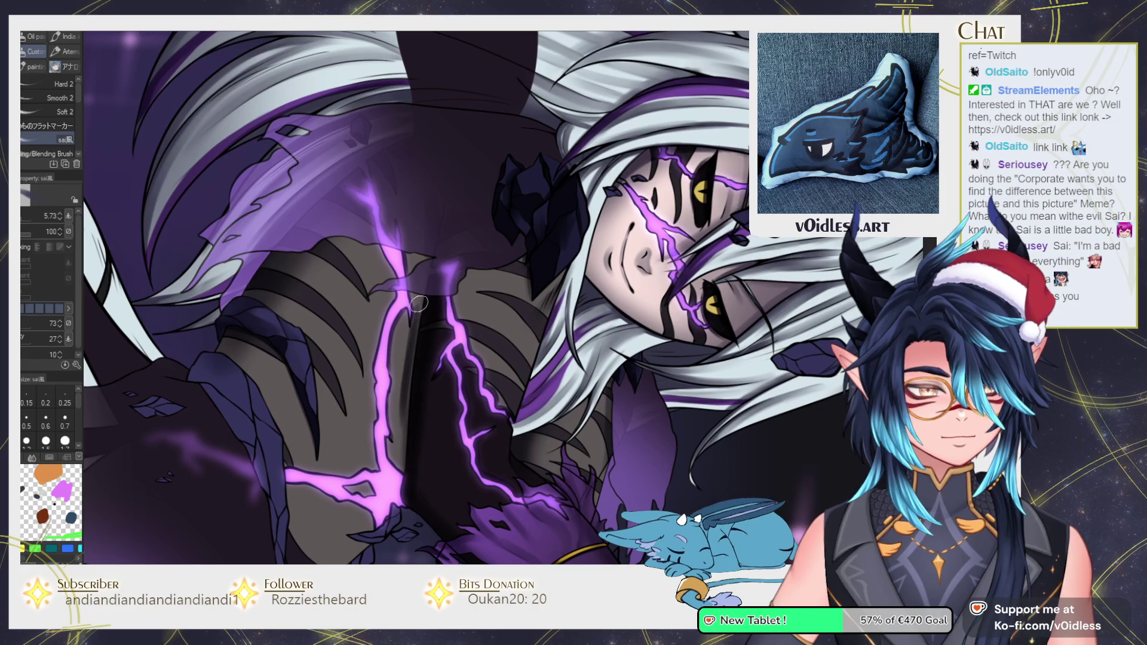
scroll(400, 528, down, 1)
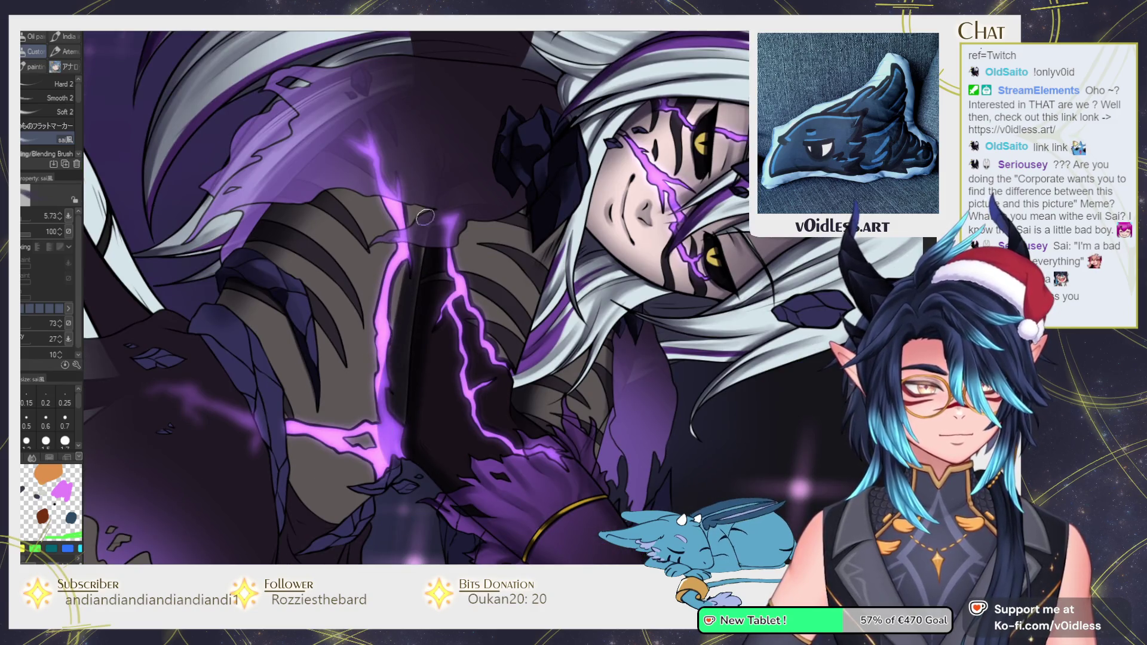
key(j)
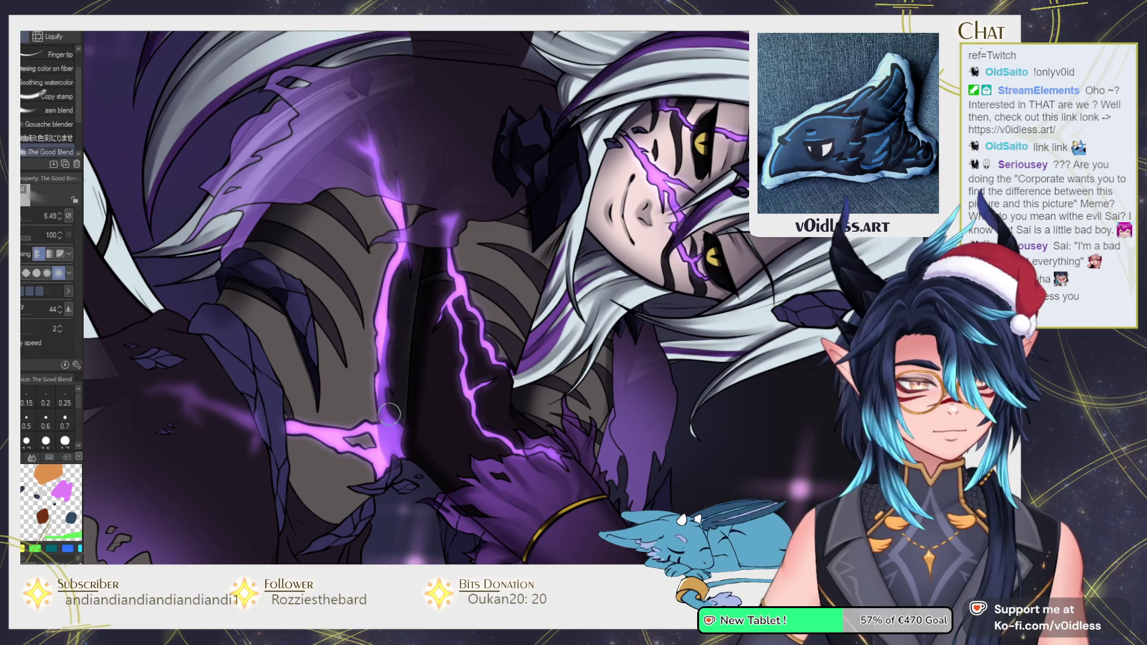
mouse_move(383, 368)
mouse_down()
mouse_move(391, 269)
mouse_move(383, 454)
mouse_move(394, 256)
mouse_up()
scroll(437, 172, down, 3)
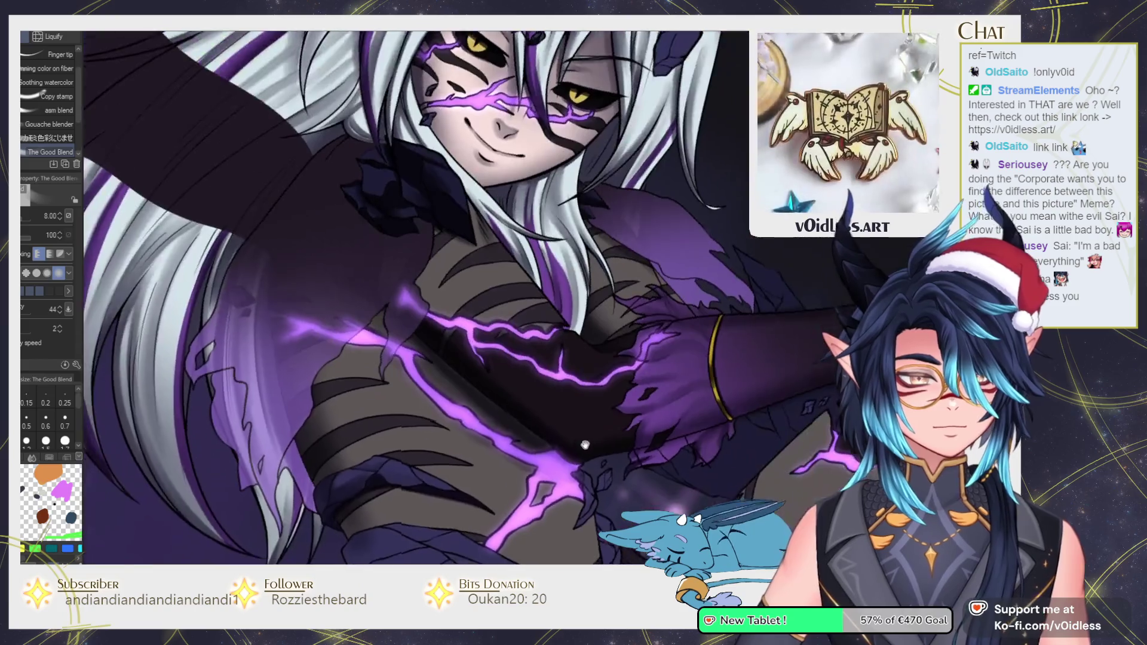
scroll(460, 239, down, 3)
scroll(484, 321, down, 3)
Try the fill, painting and airbrush tools while adjusting the zoom over the torso
key(g)
scroll(412, 380, up, 1)
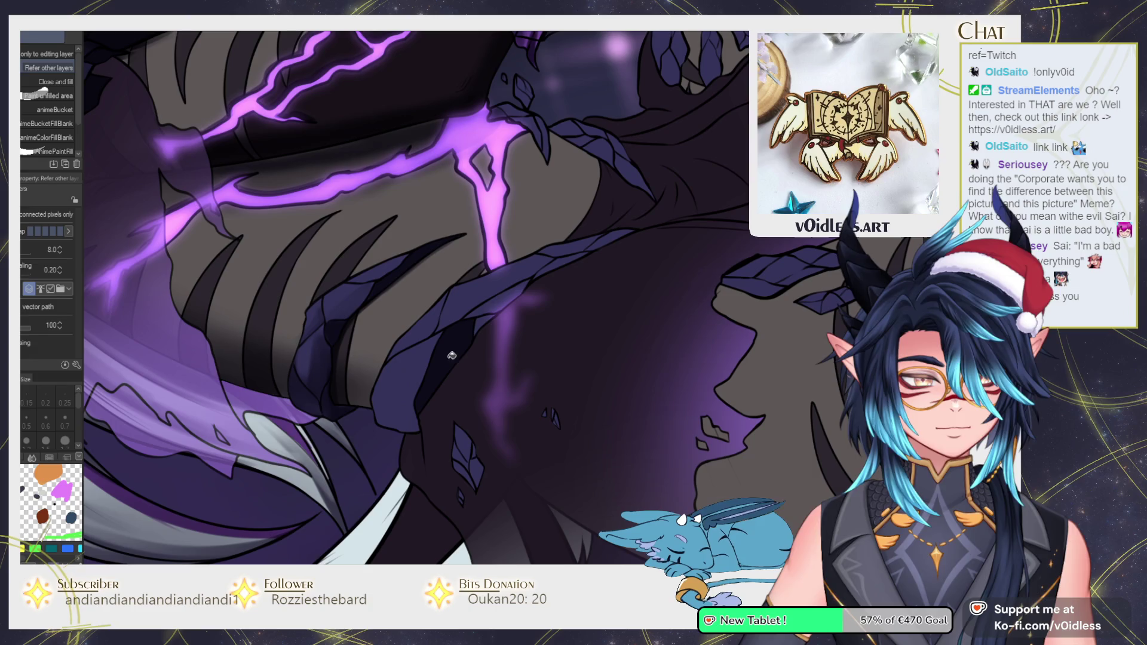
key(b)
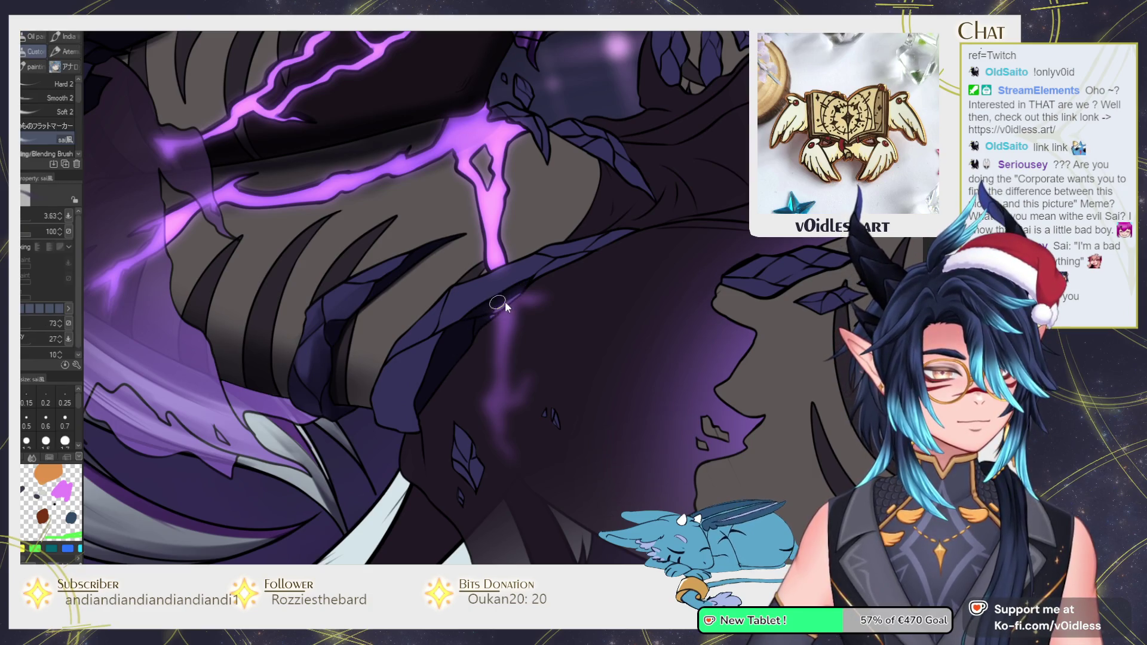
key(g)
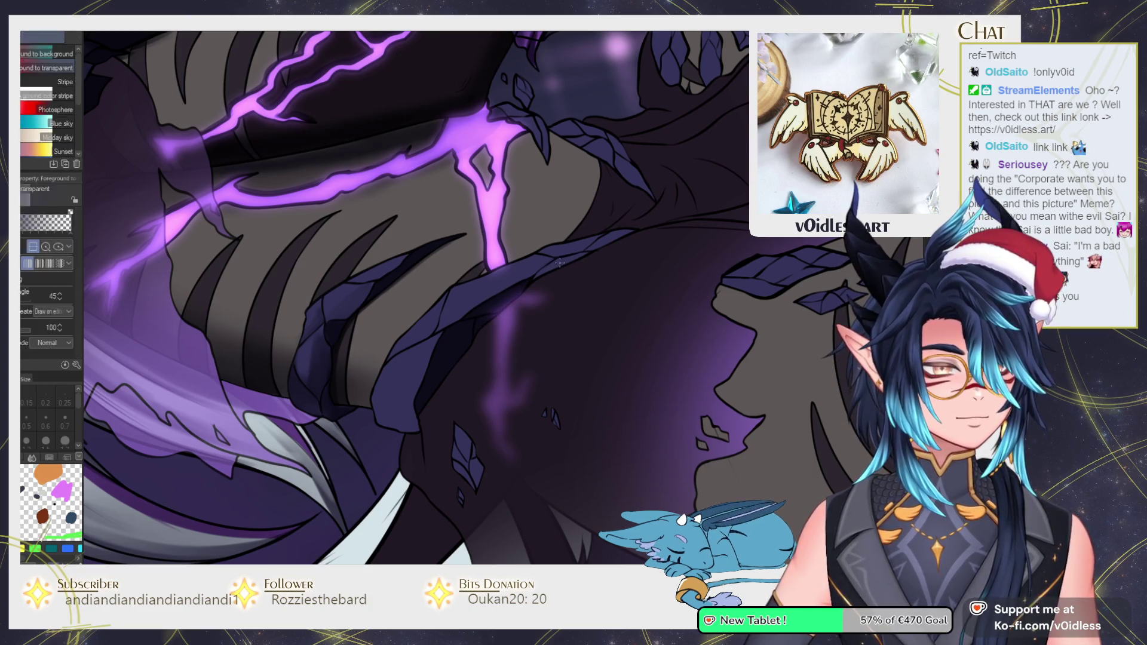
key(b)
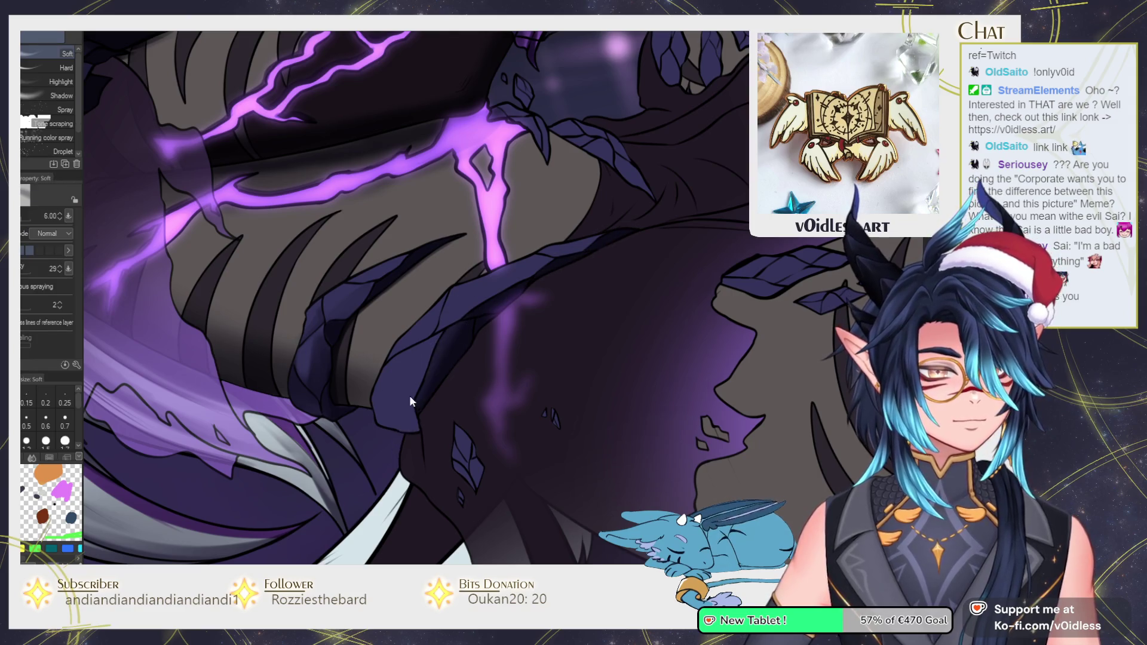
scroll(464, 252, up, 2)
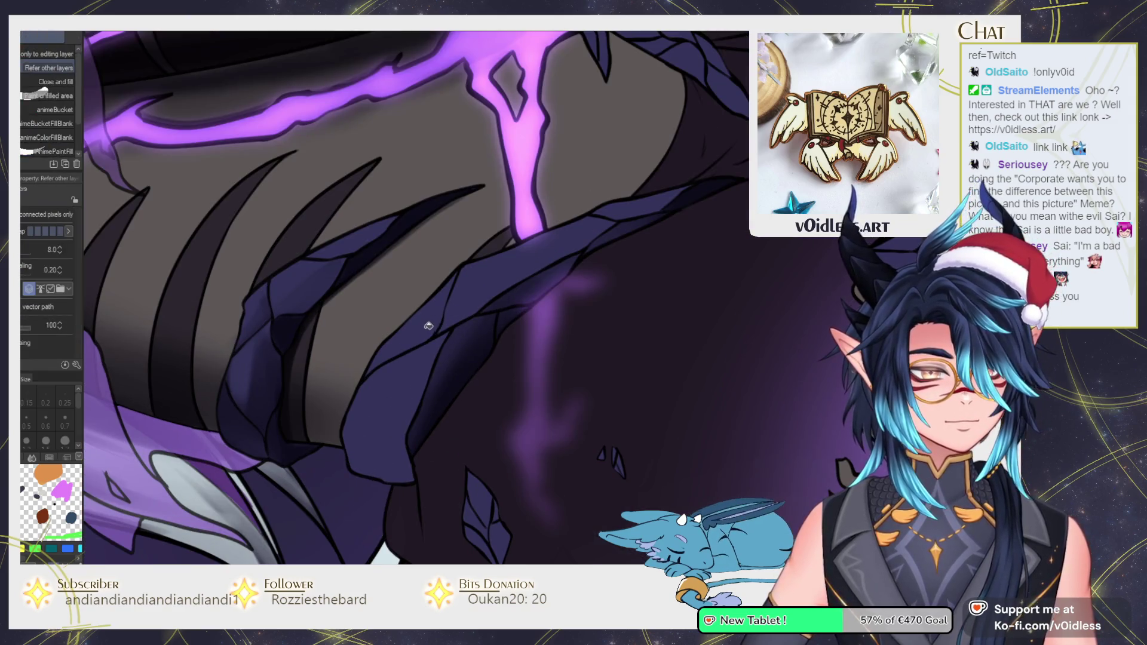
scroll(469, 263, down, 2)
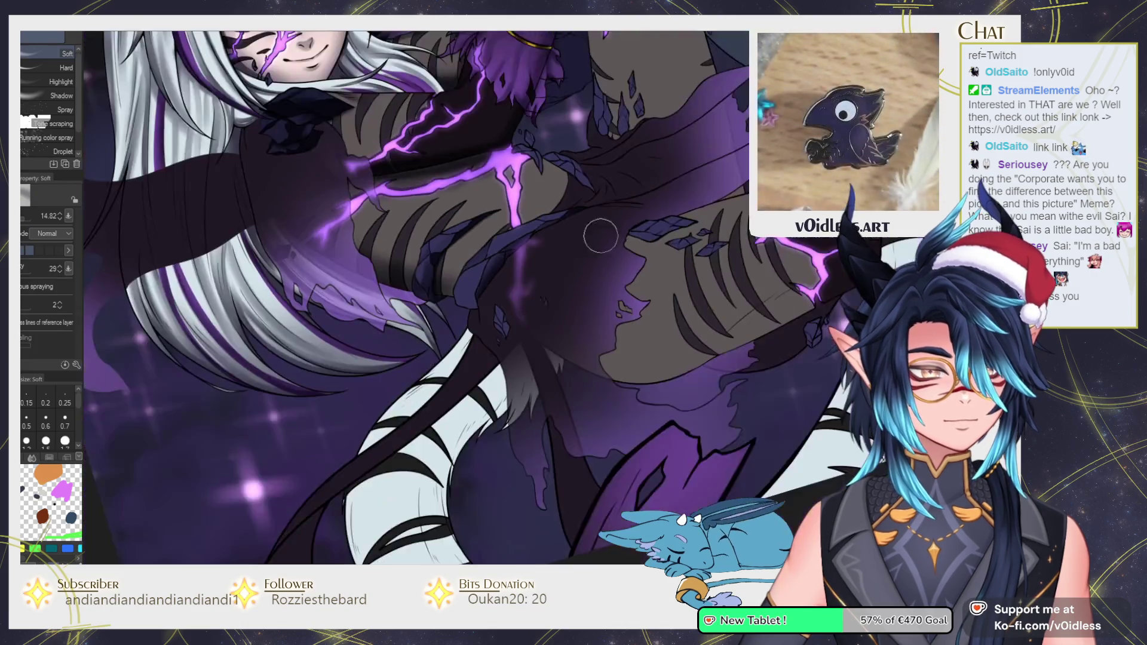
scroll(532, 358, down, 1)
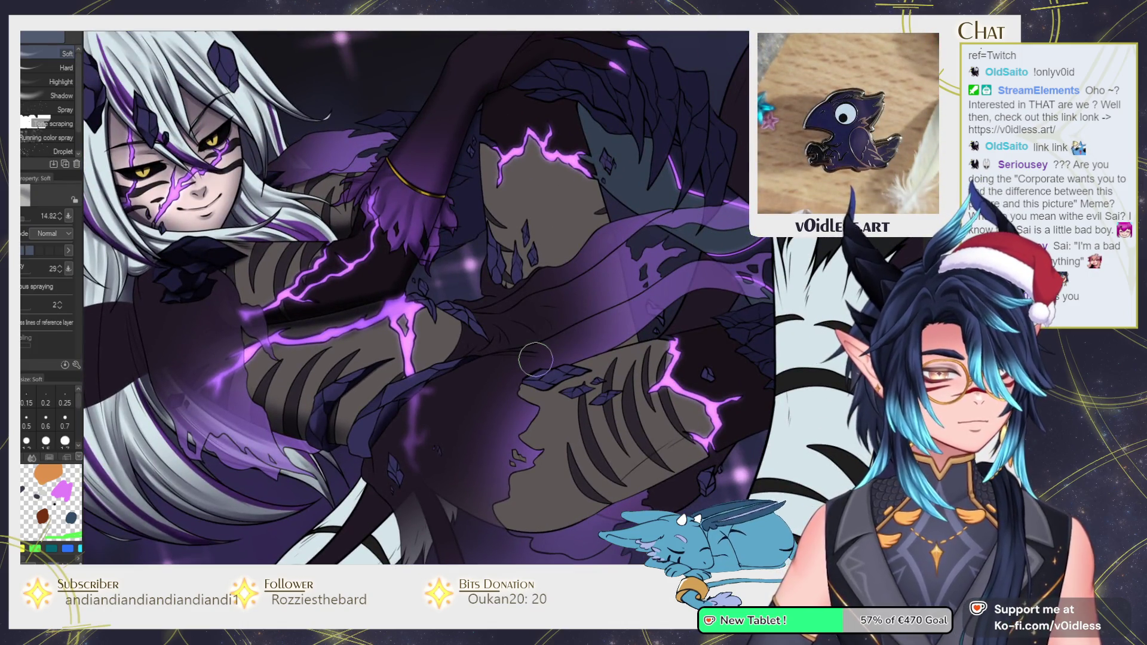
scroll(382, 400, up, 2)
key(g)
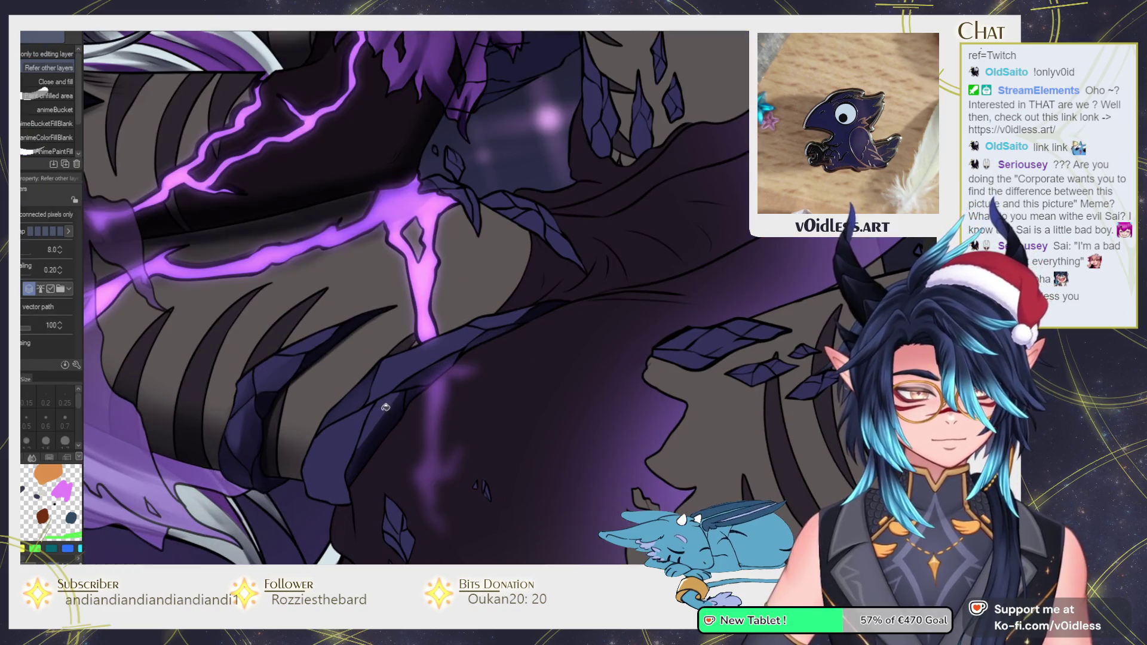
key(b)
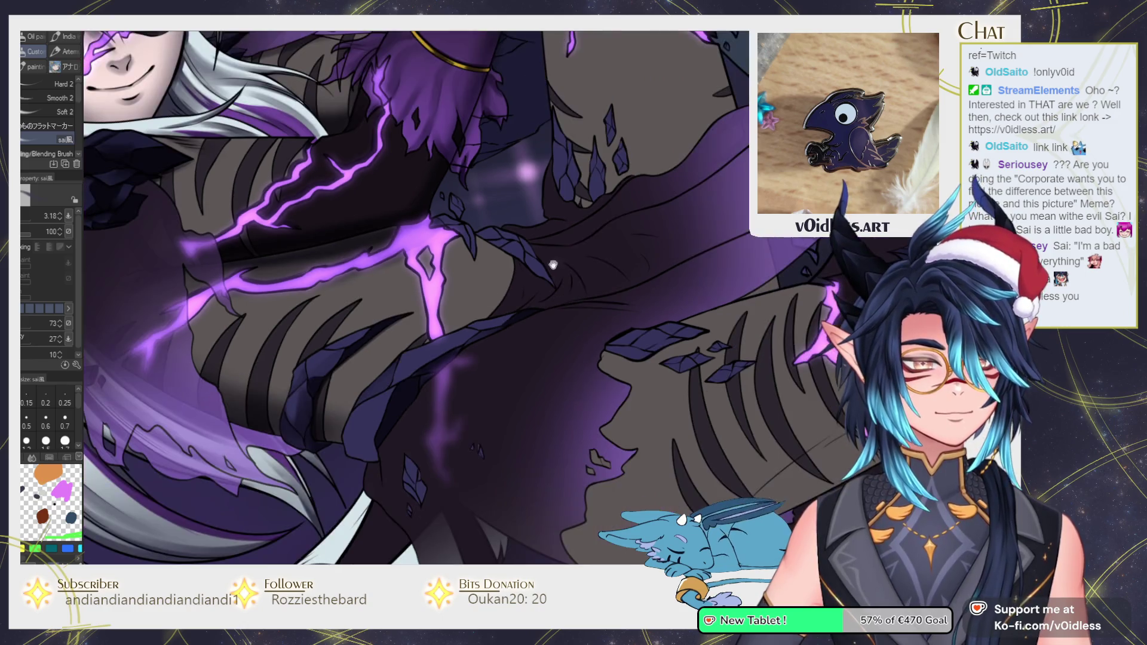
Reframe the torso scales and fill the narrow spike shape with a darker colour
drag(452, 361, 457, 288)
key(g)
click(496, 355)
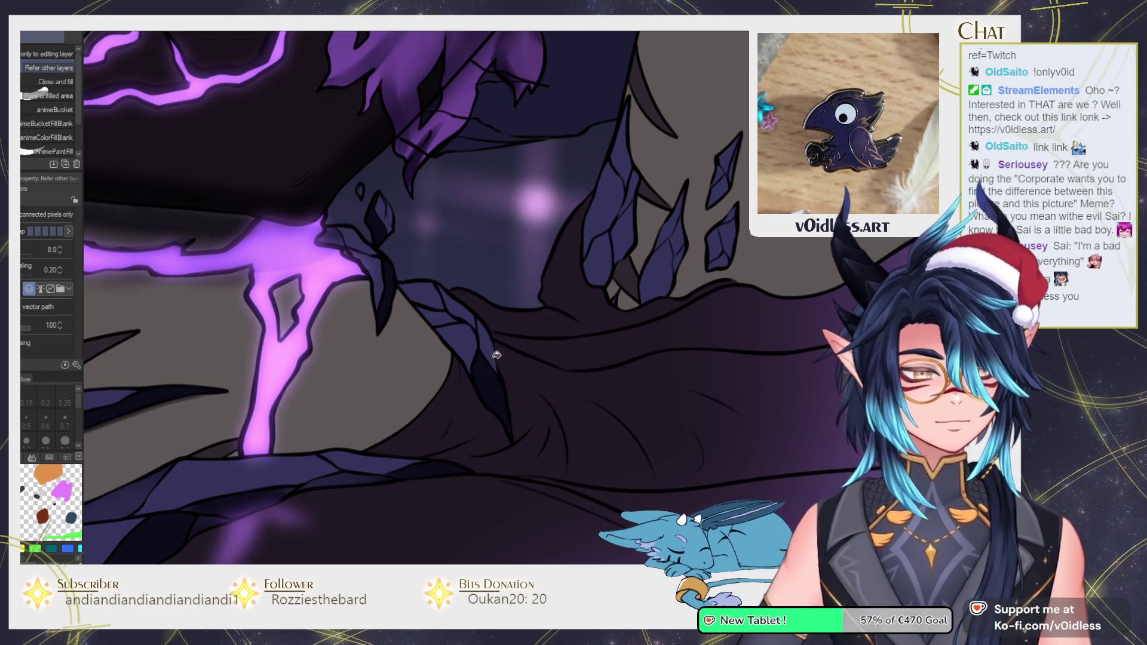
Alternate painting and blending to soften the body shading around the lightning glow
scroll(463, 307, up, 2)
key(b)
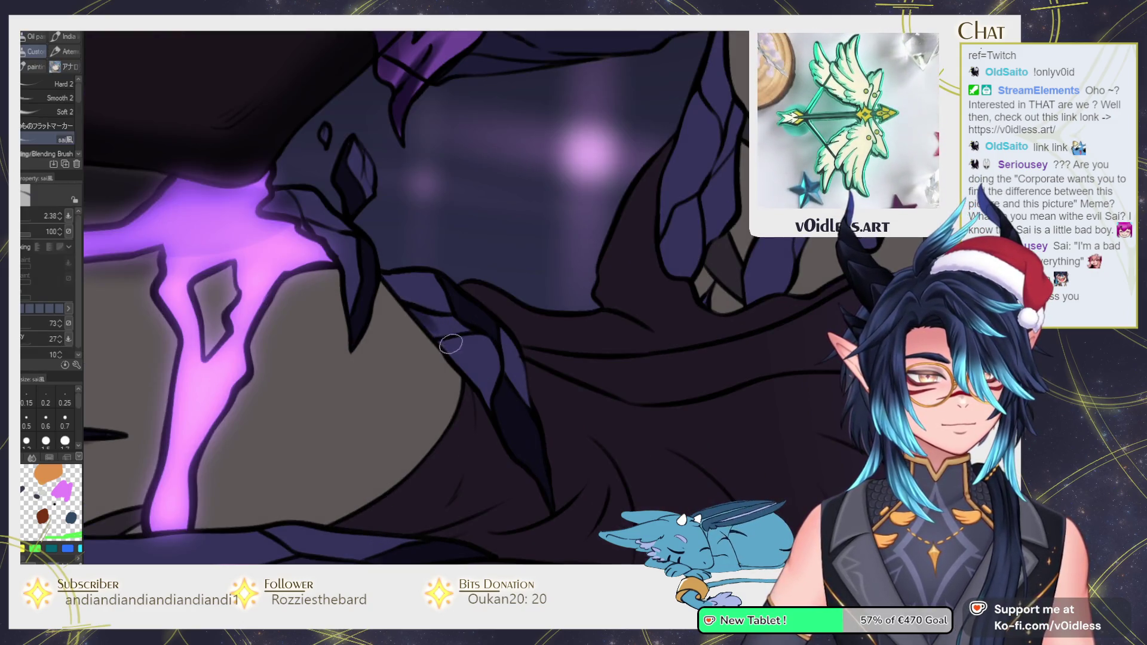
key(j)
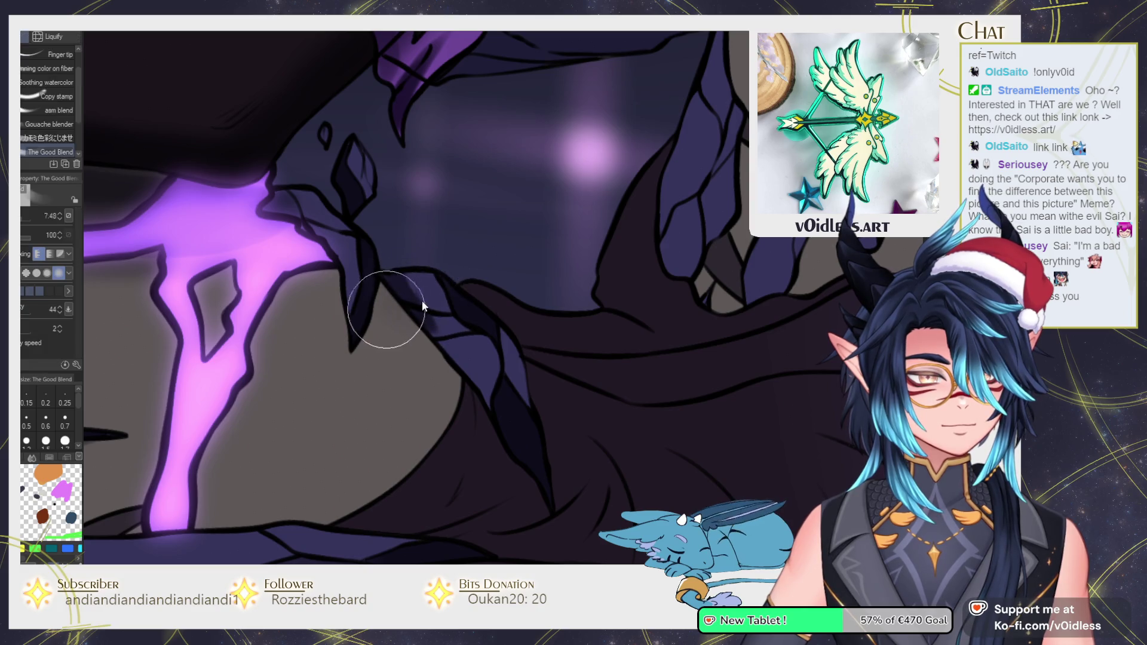
key(b)
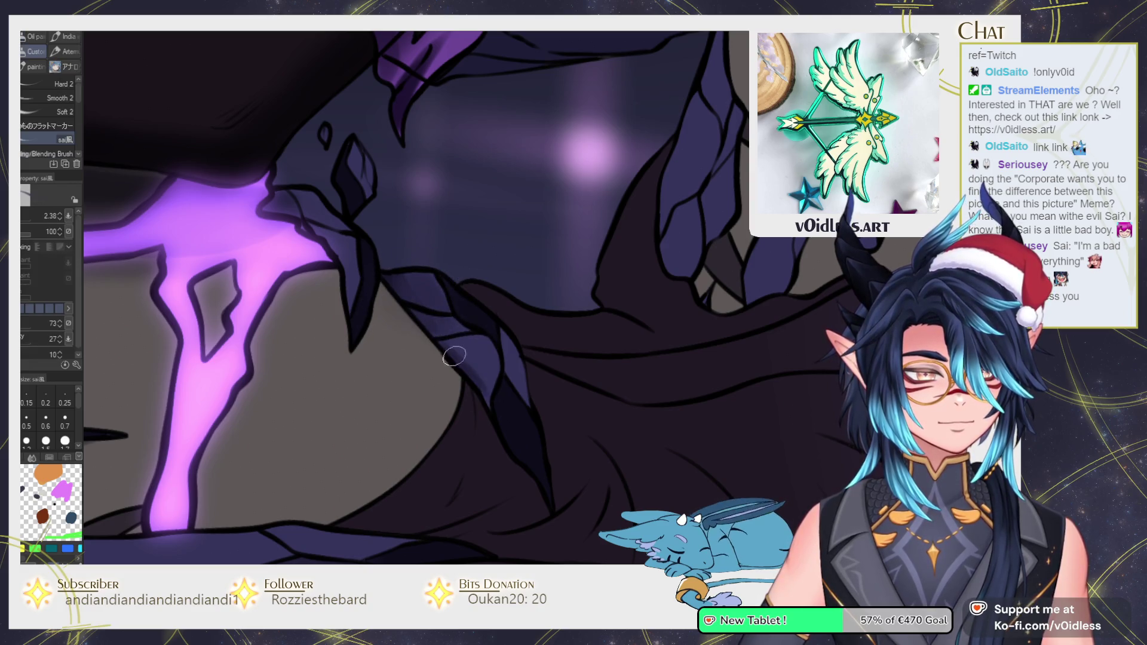
scroll(494, 417, up, 3)
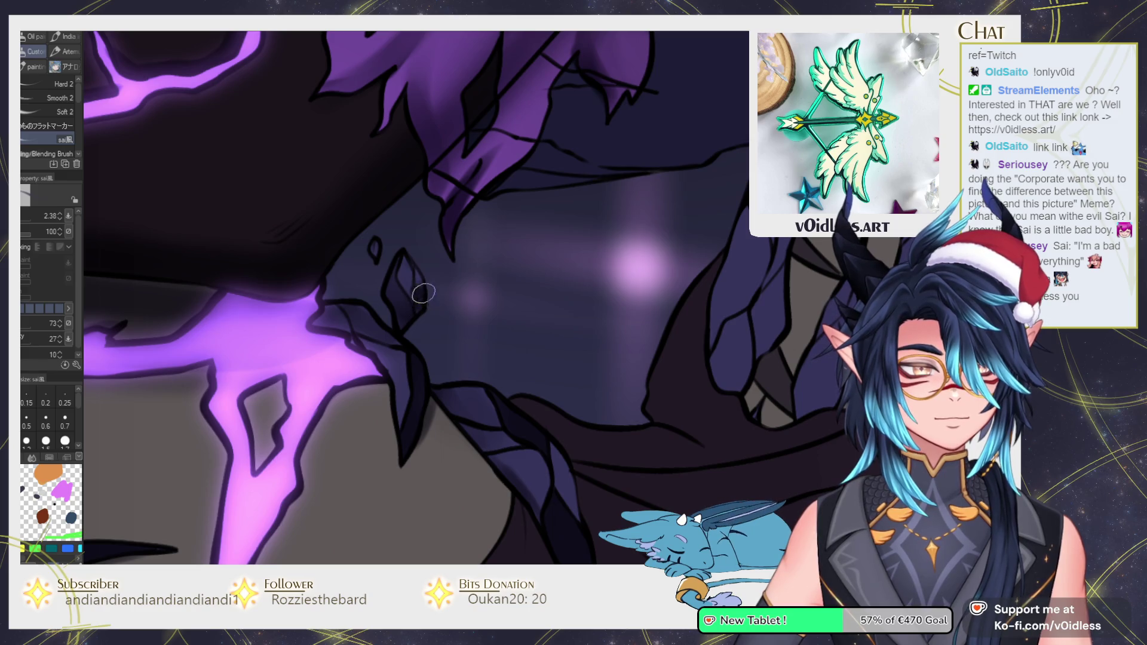
scroll(381, 242, down, 2)
scroll(388, 269, down, 1)
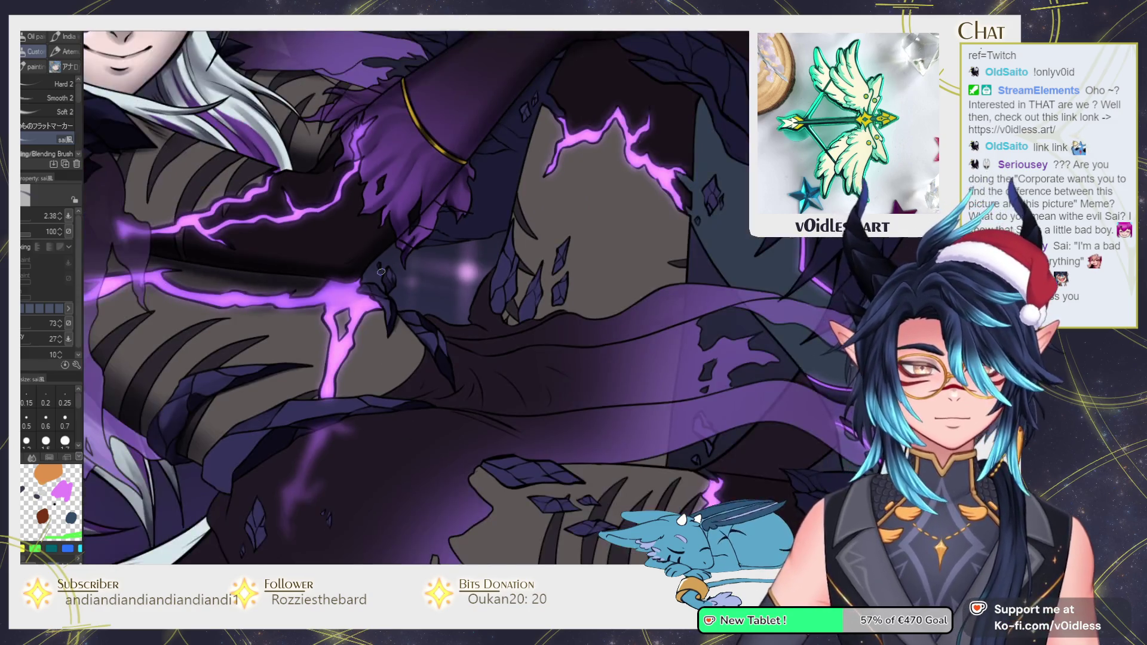
scroll(394, 293, up, 2)
scroll(402, 307, up, 1)
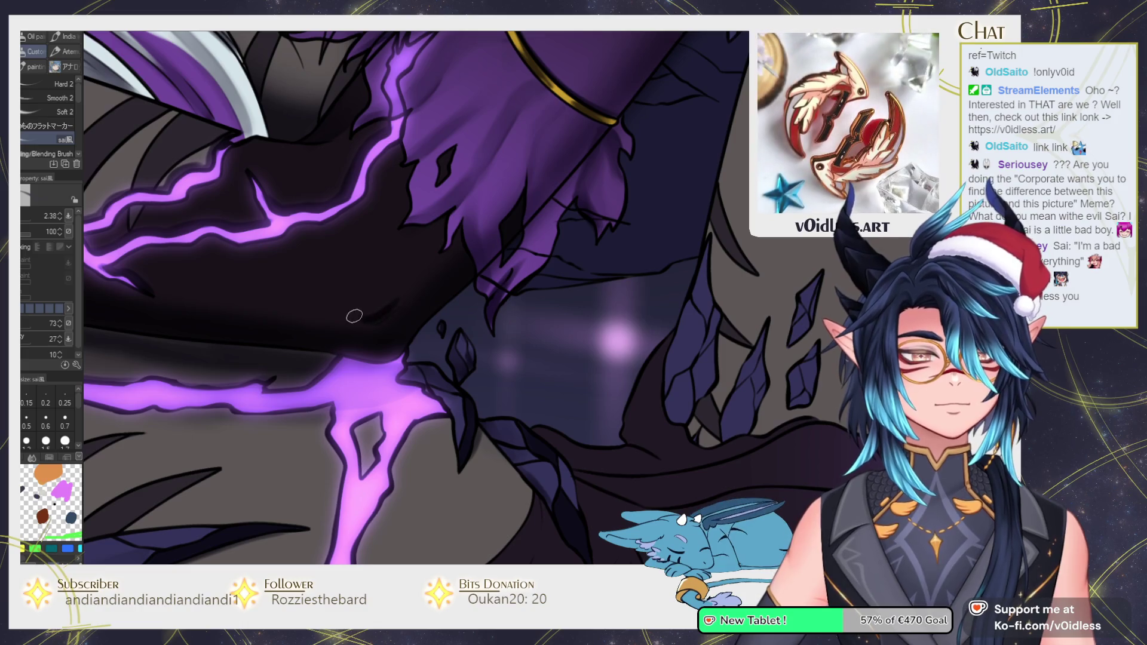
key(j)
key(b)
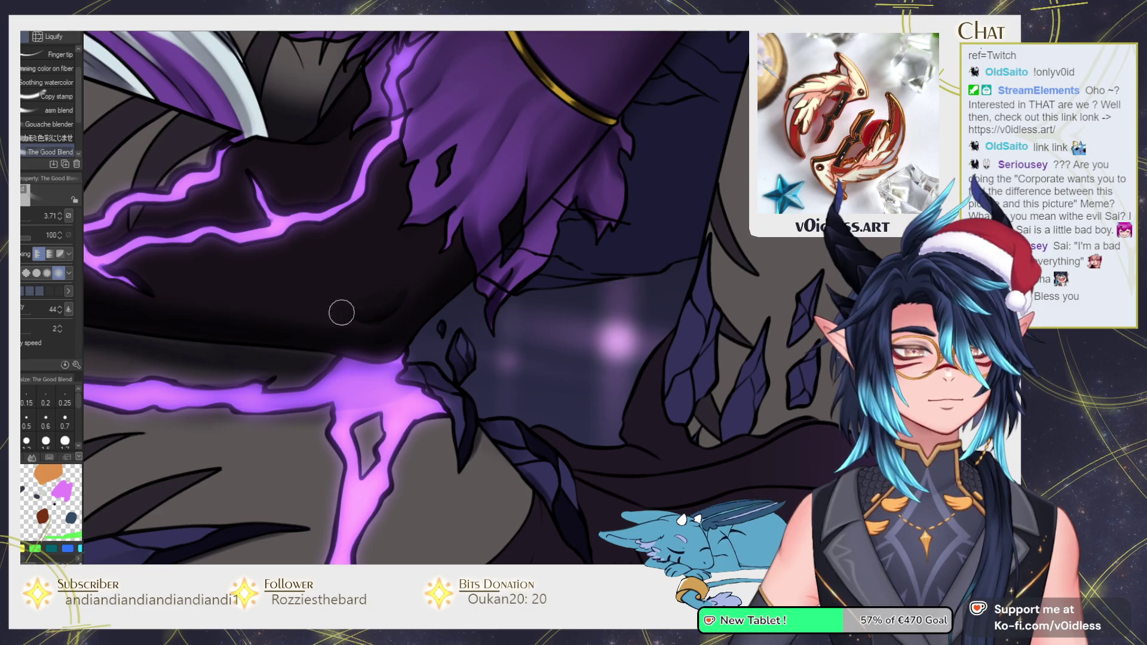
scroll(463, 217, down, 2)
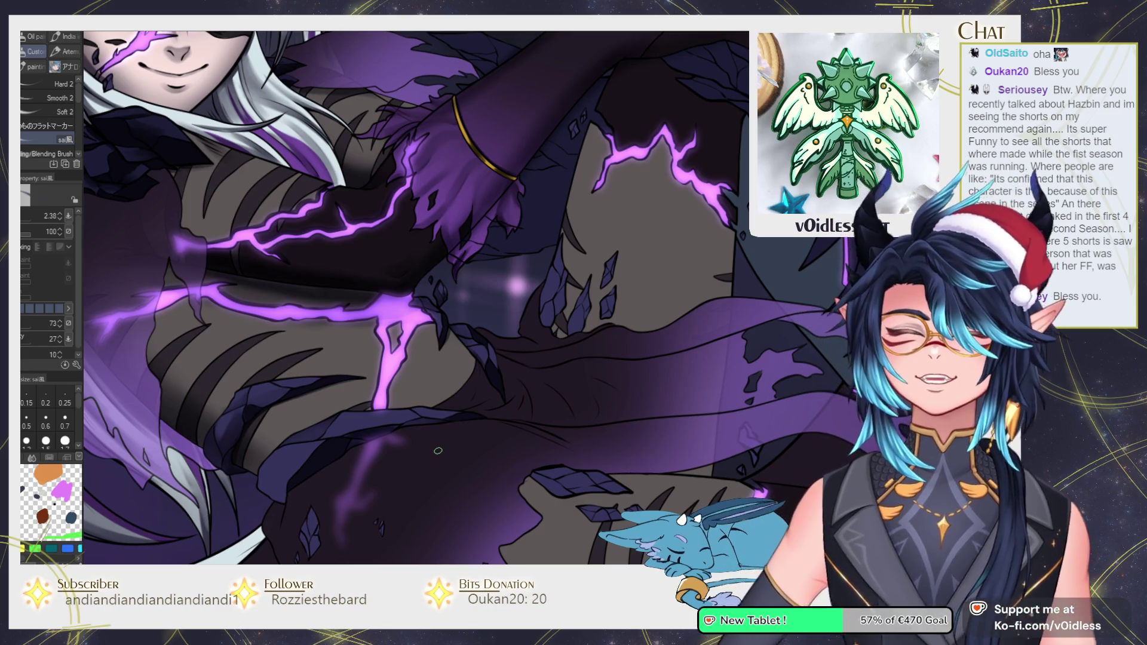
Bring the hip and legs into view with a larger brush, then zoom out to the face and torso
mouse_move(437, 434)
mouse_down()
mouse_move(336, 440)
mouse_move(313, 368)
mouse_up()
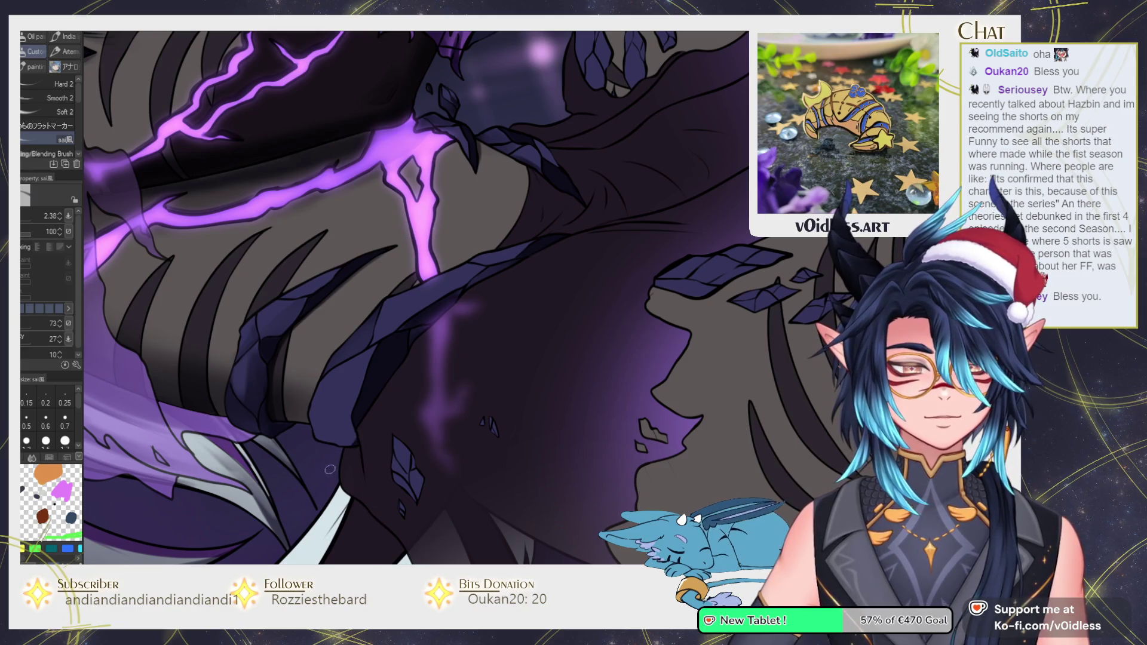
key(bracketright)
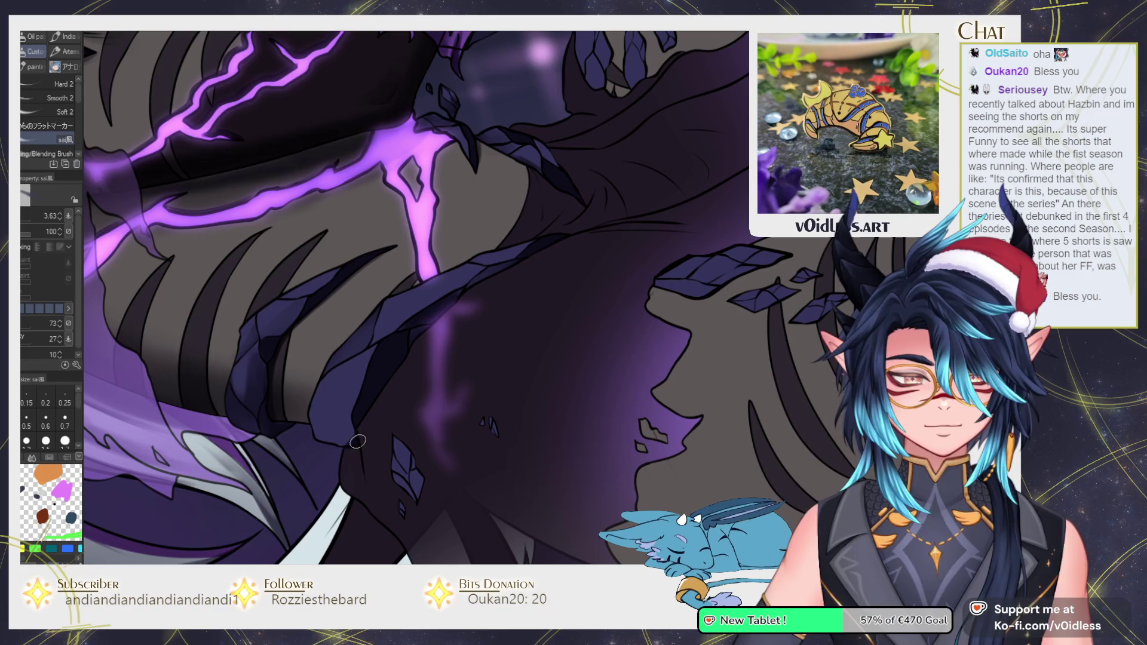
key(j)
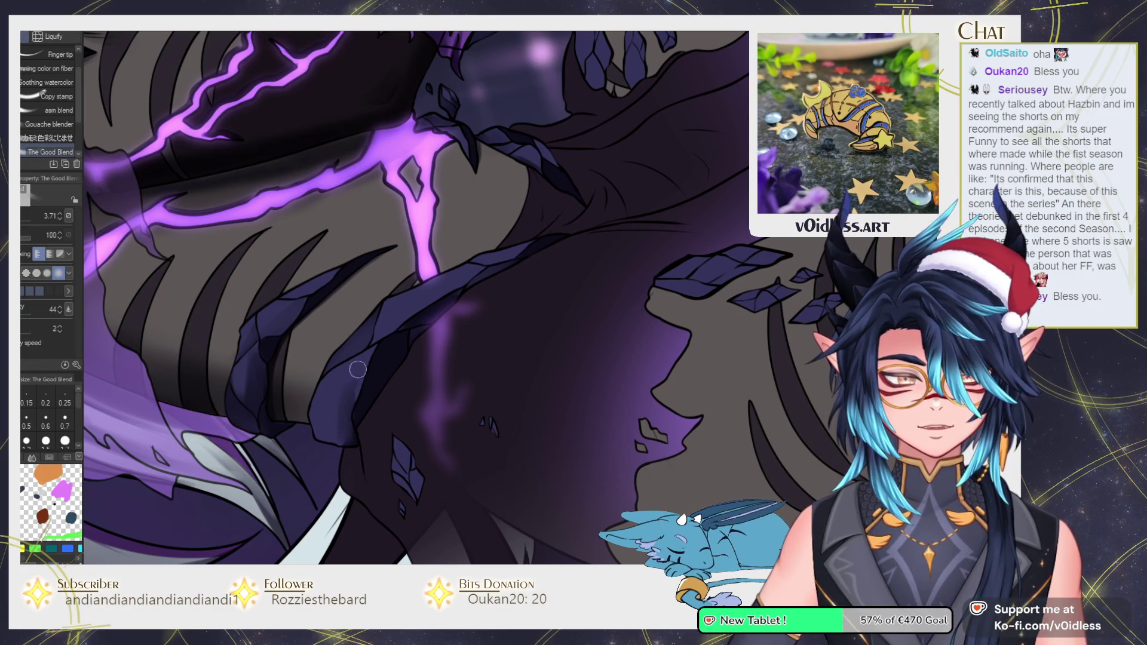
key(ctrl+0)
key(b)
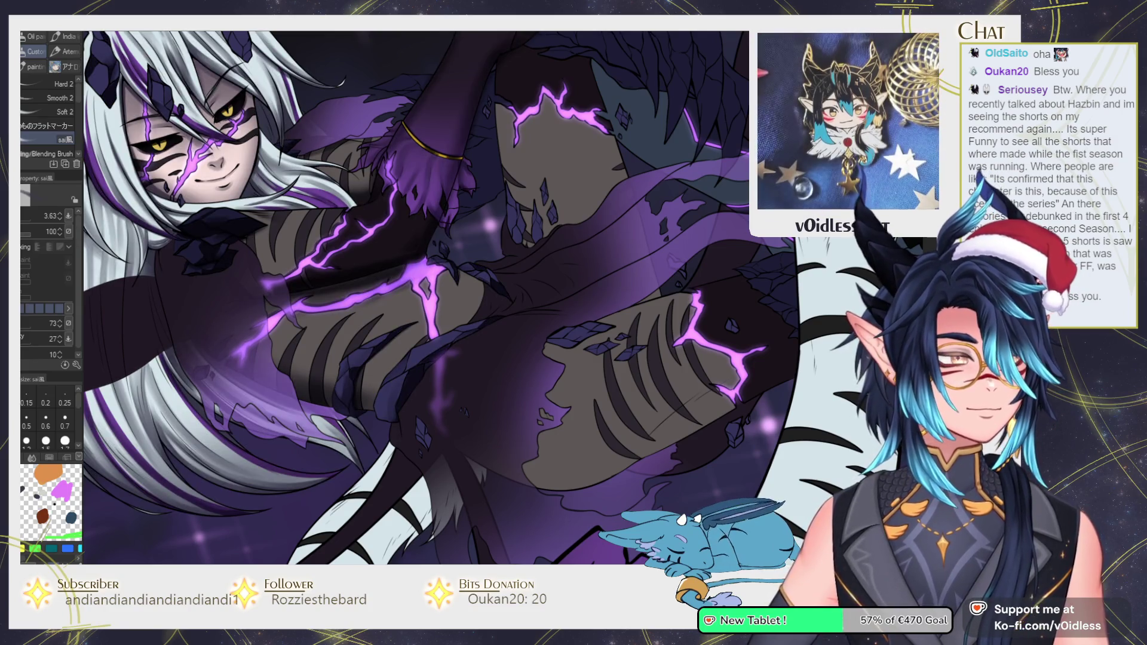
Navigate from the face down to the midsection with the soft airbrush selected
scroll(418, 299, down, 3)
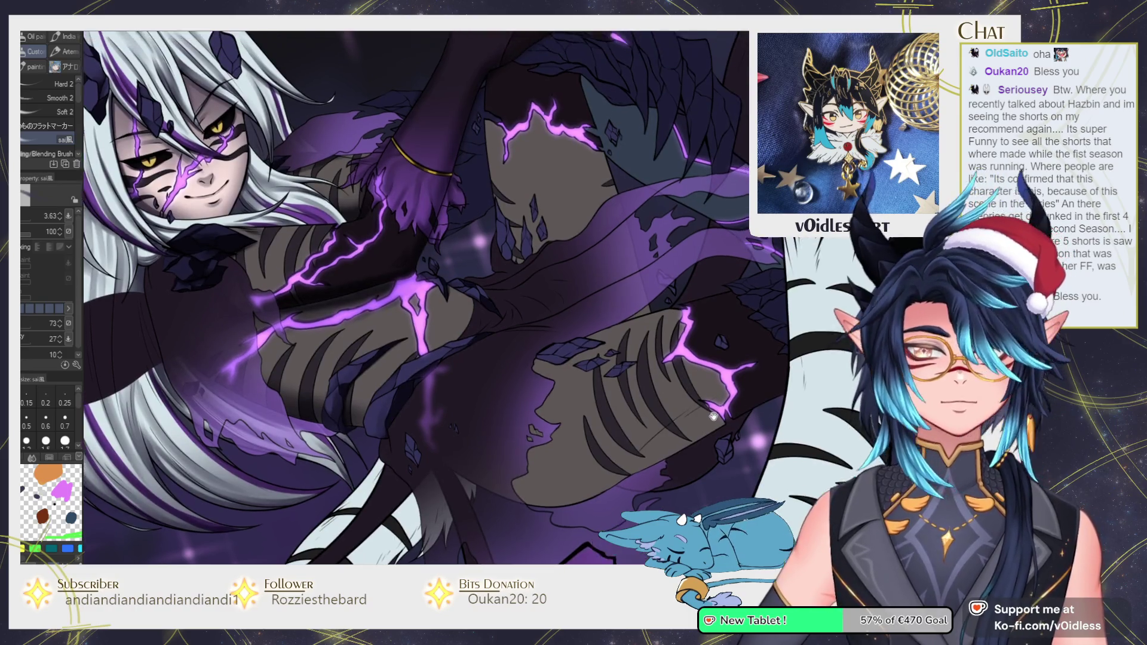
scroll(505, 398, up, 1)
scroll(505, 399, up, 1)
scroll(505, 399, up, 1)
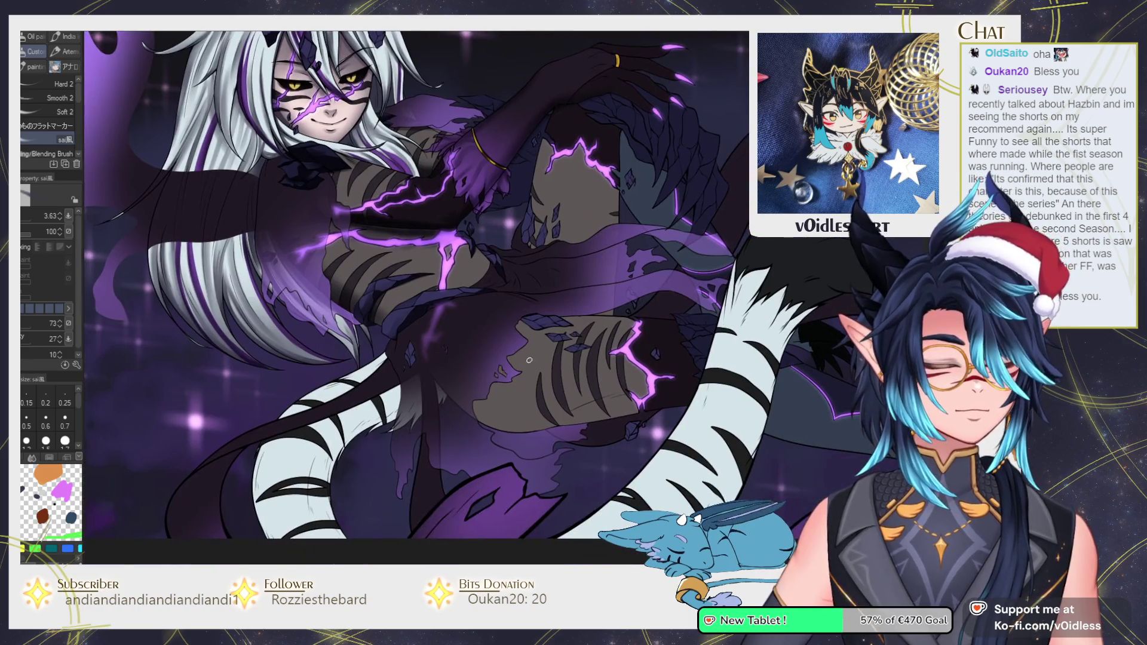
scroll(505, 398, up, 1)
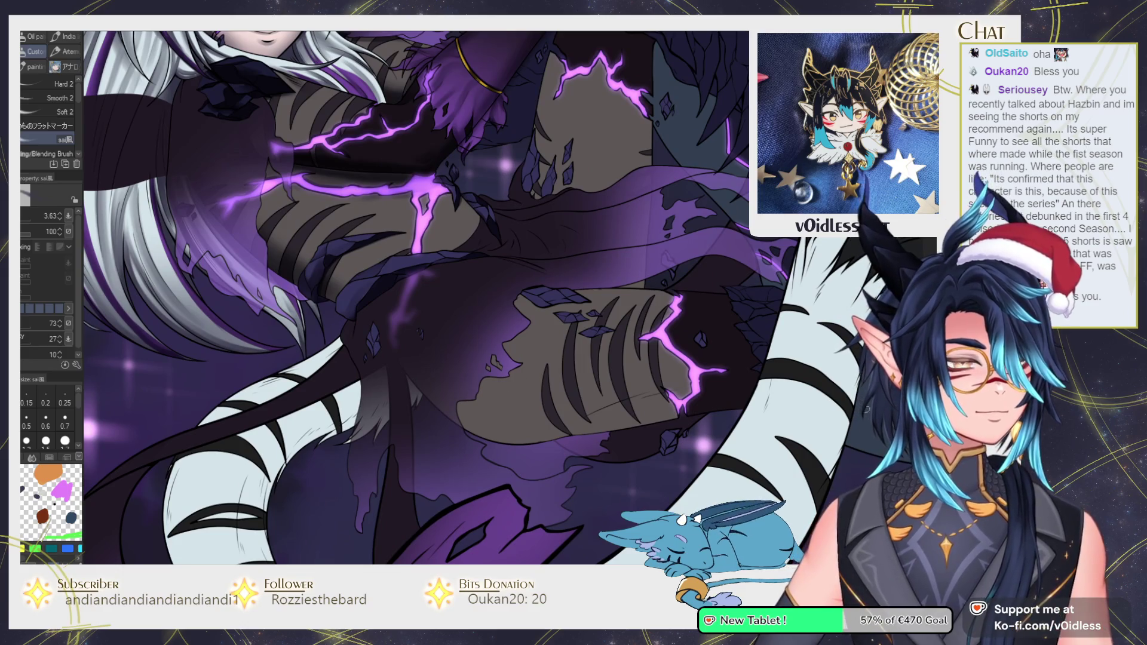
drag(427, 359, 379, 397)
key(b)
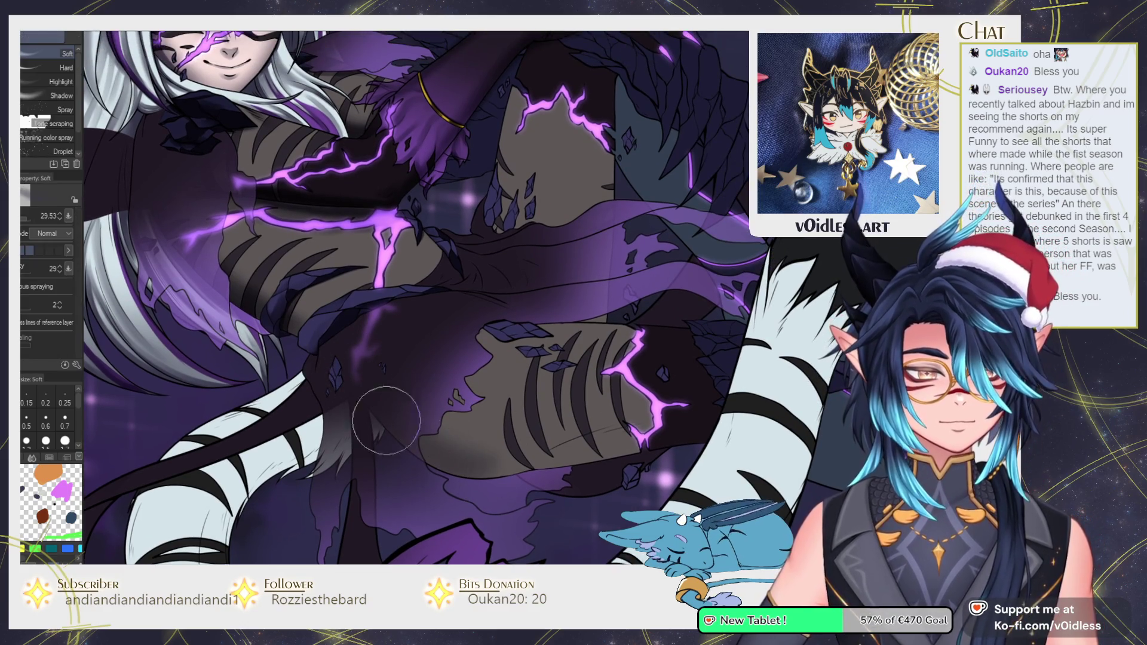
drag(537, 255, 517, 225)
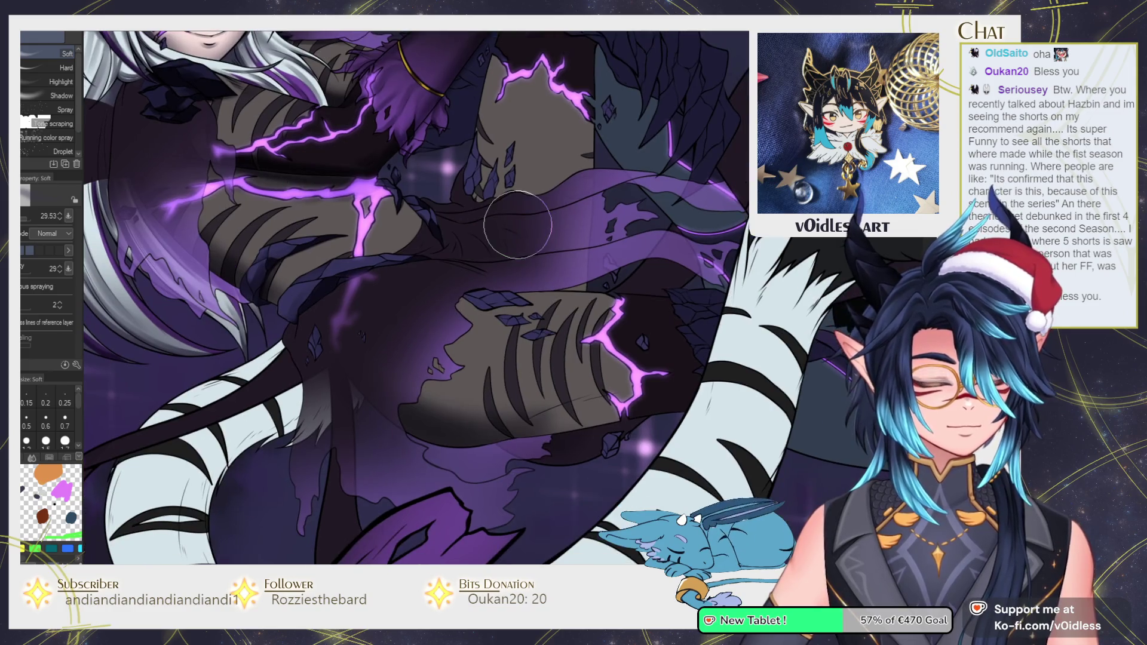
Paint a soft stroke along the dark leg band and blend it smoother and lighter
key(b)
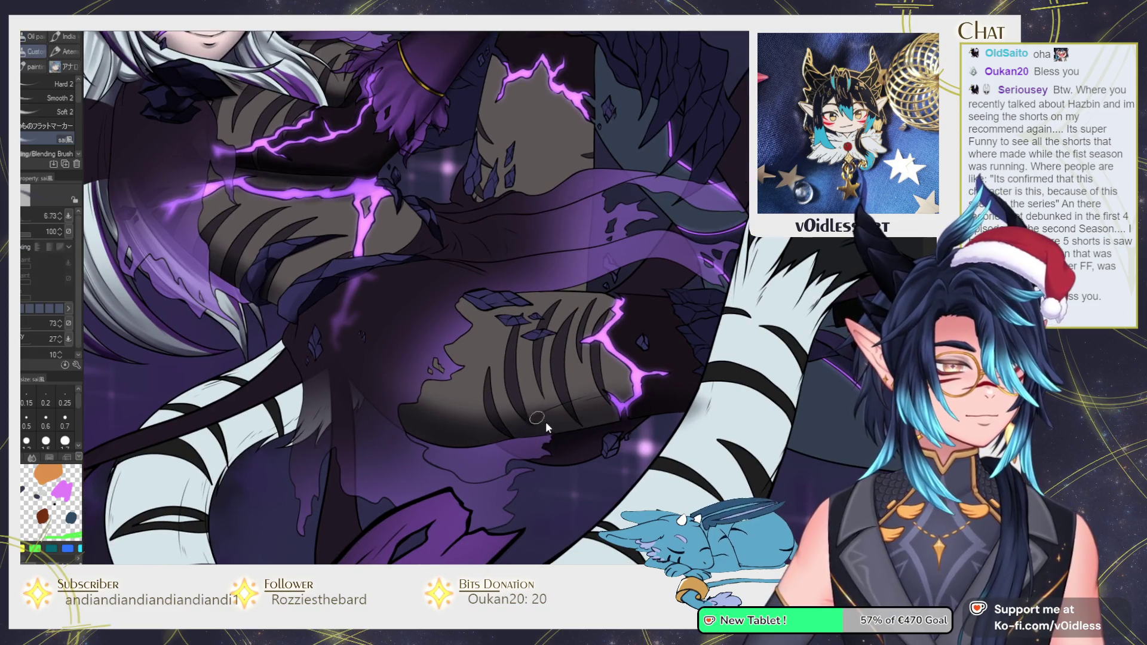
mouse_move(537, 417)
mouse_down()
mouse_move(651, 397)
mouse_move(581, 410)
mouse_up()
key(j)
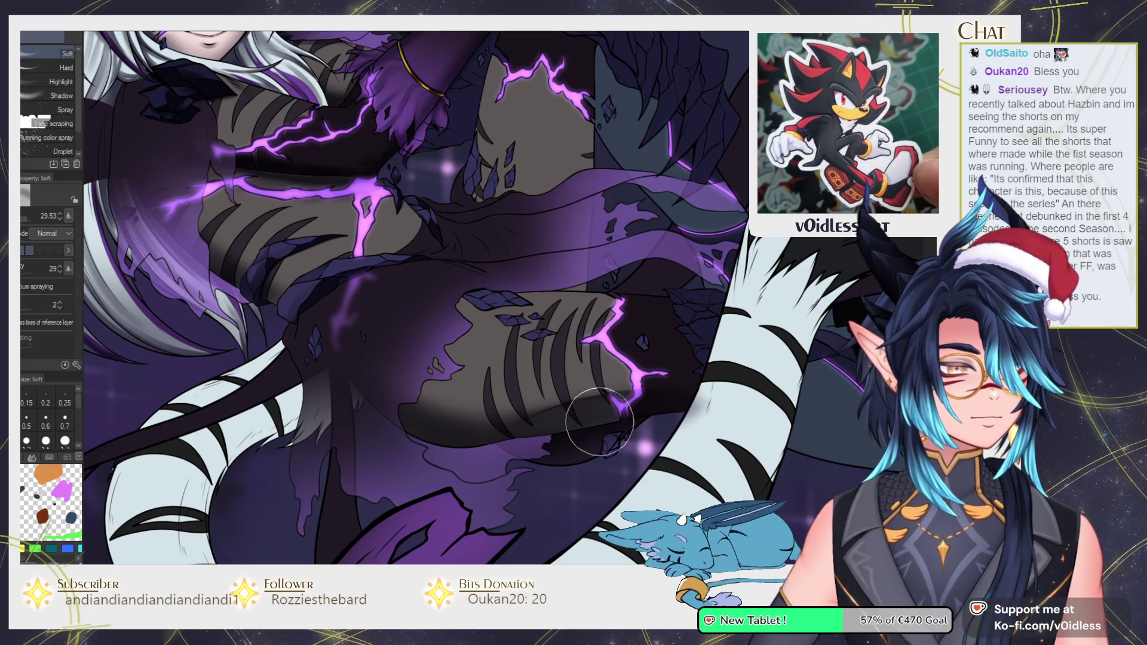
mouse_move(488, 444)
mouse_down()
mouse_move(599, 411)
mouse_move(488, 441)
mouse_move(543, 344)
mouse_up()
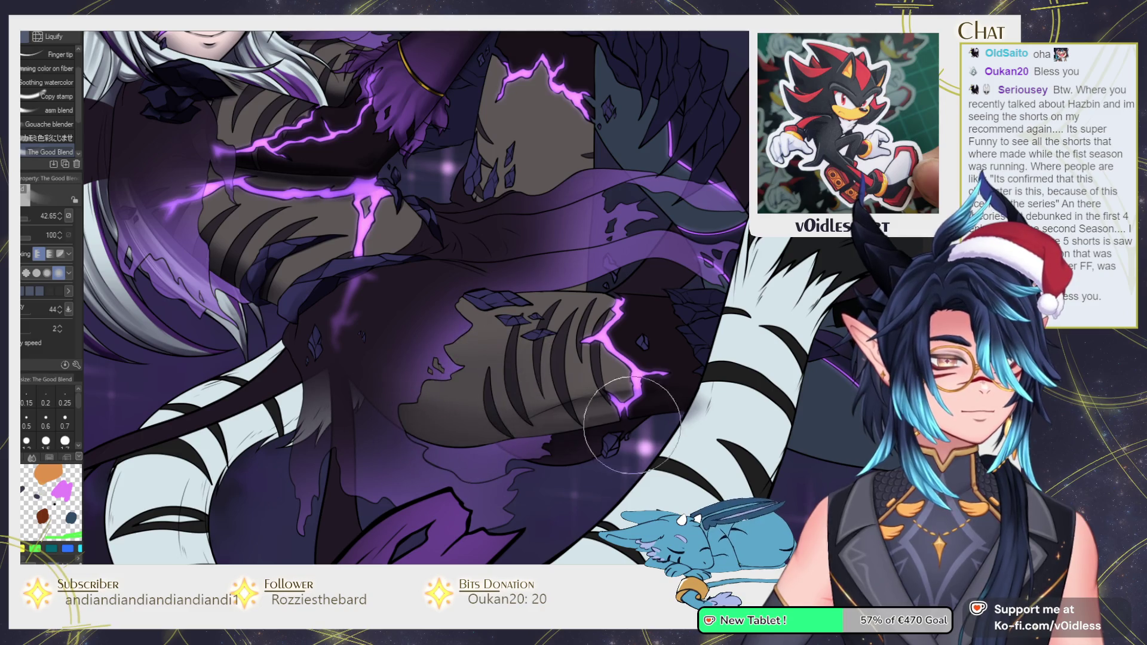
key(b)
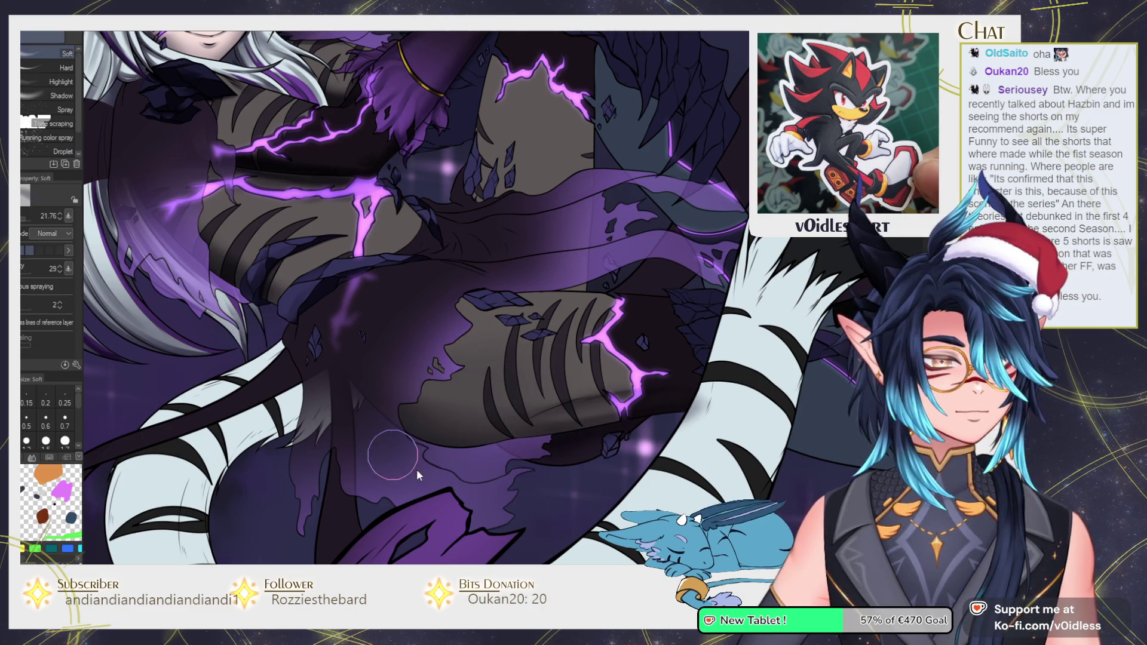
drag(614, 326, 503, 346)
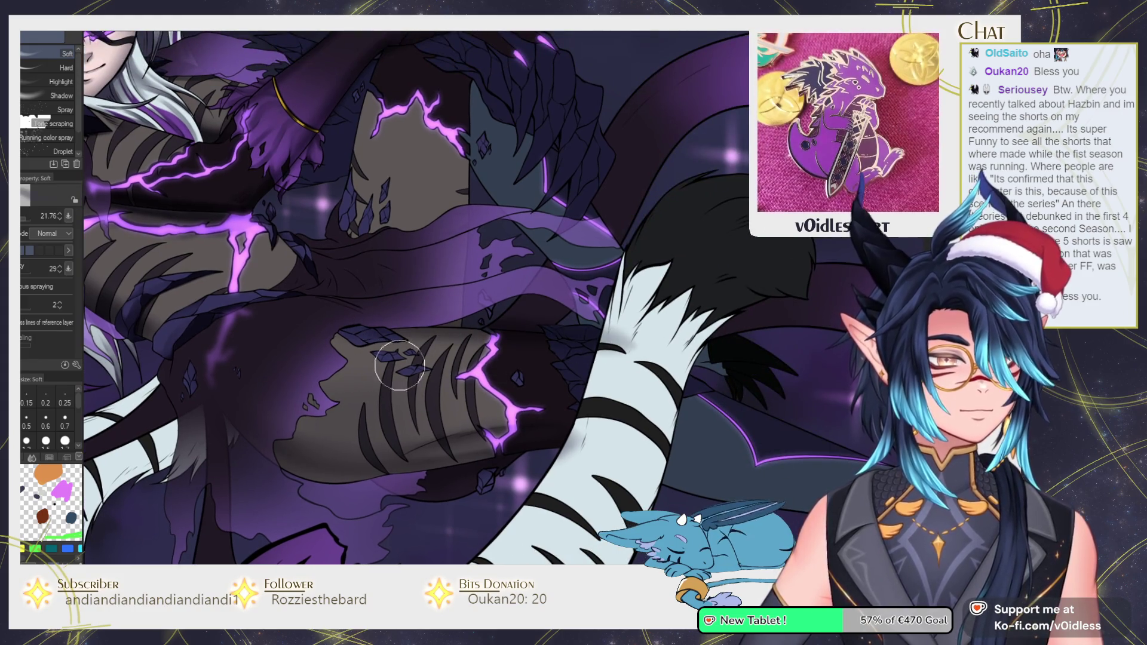
drag(399, 365, 524, 357)
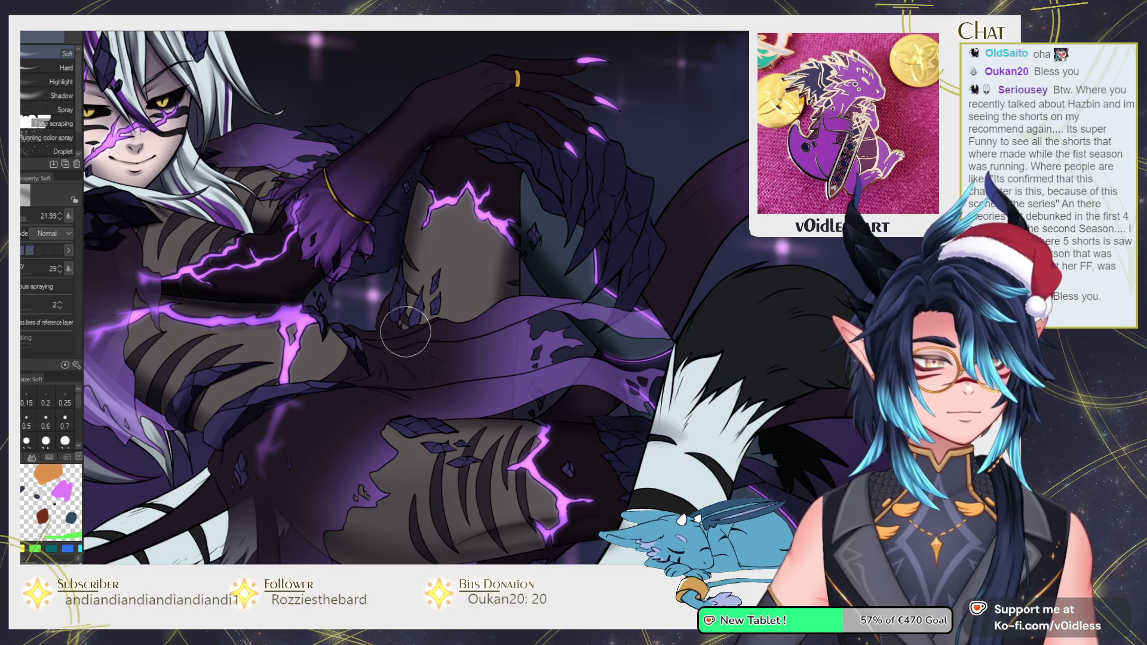
Fill two crystal shards with a darker tone
key(g)
scroll(405, 331, up, 5)
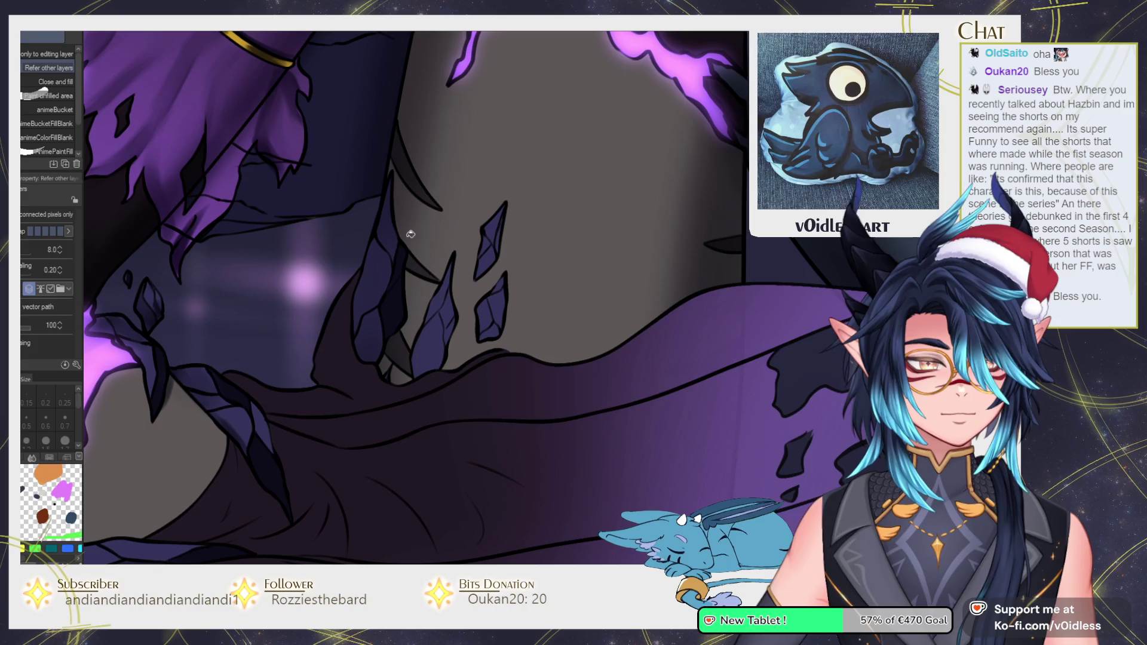
click(451, 326)
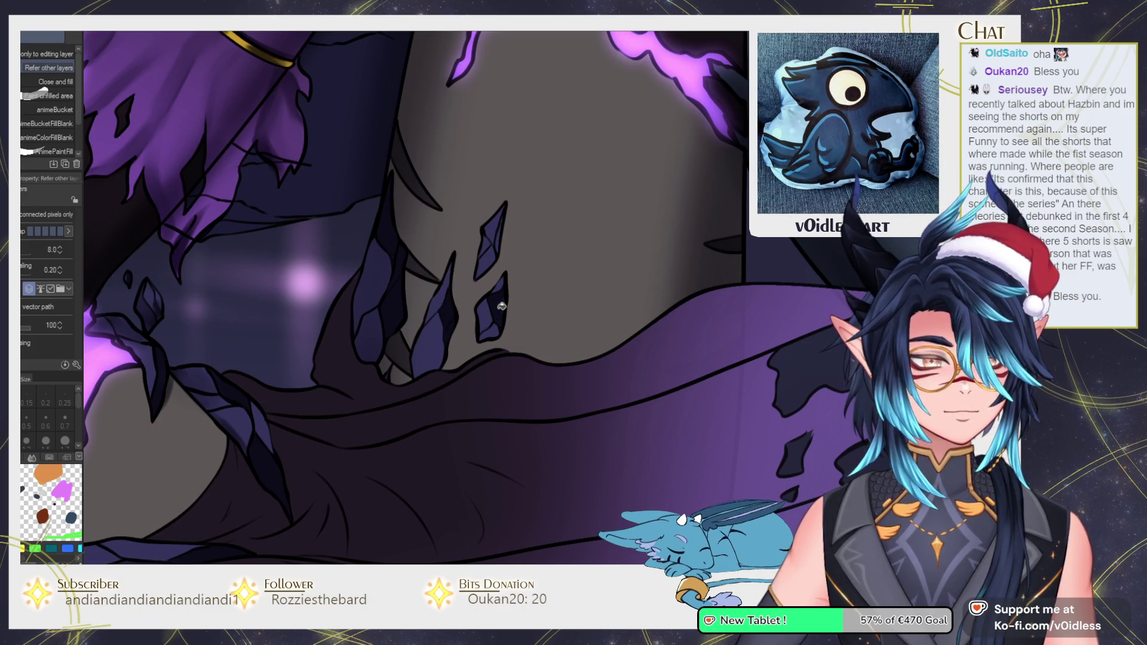
click(502, 239)
key(b)
scroll(501, 239, up, 2)
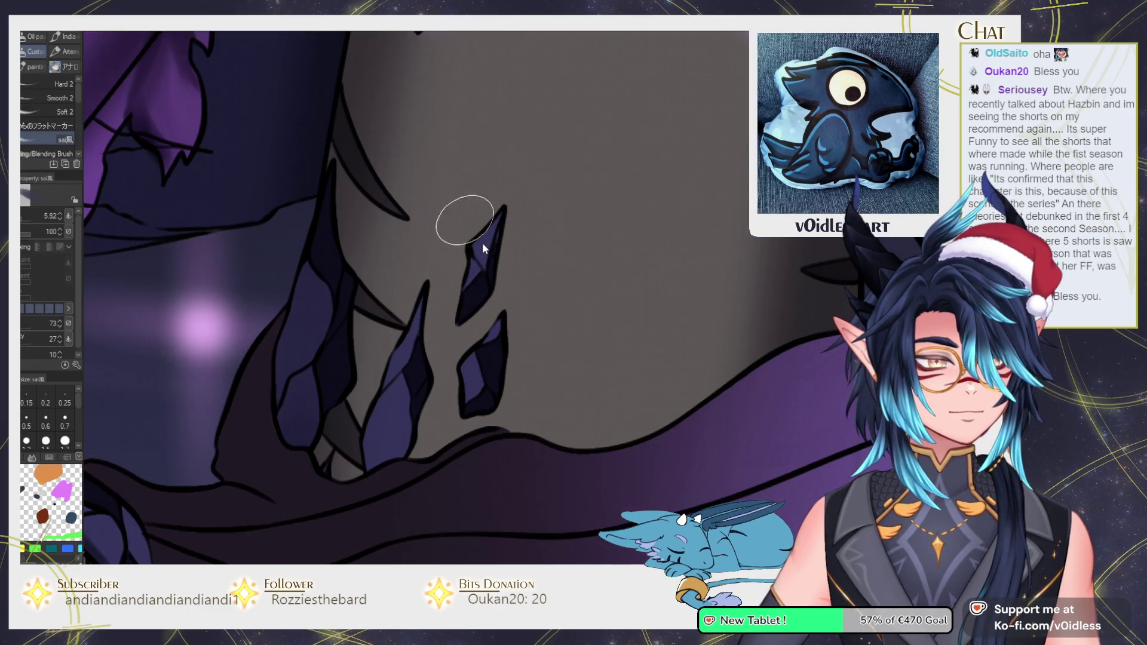
Alternate painting and blending to grade the shading softly around the crystal shards
key(j)
key(bracketleft)
key(bracketleft)
key(bracketleft)
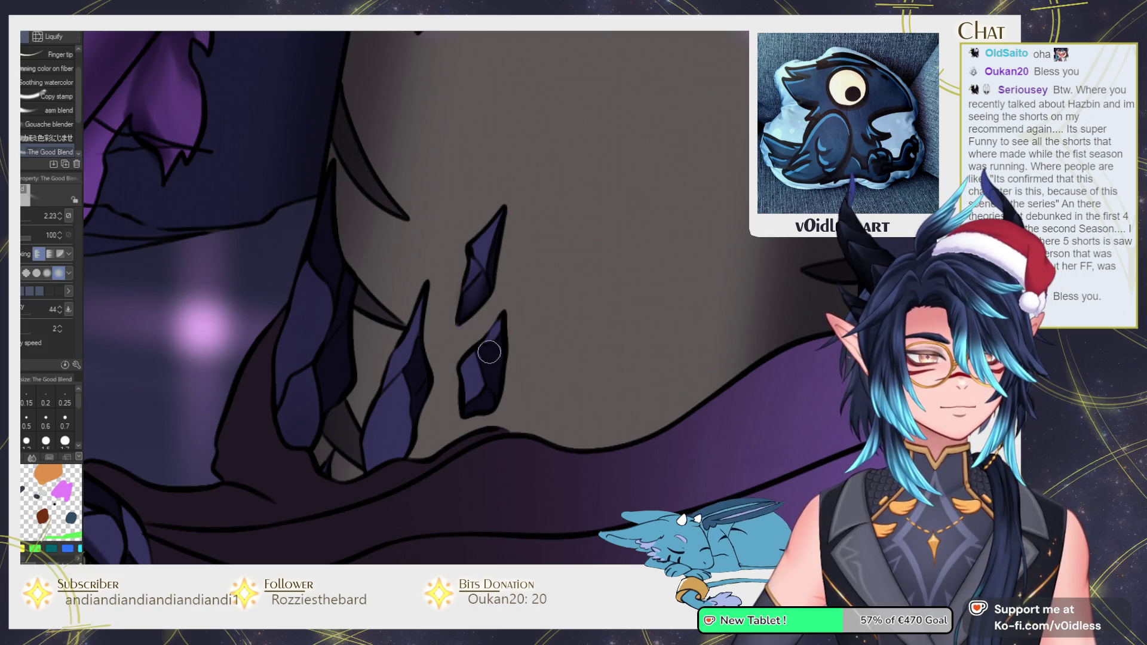
drag(473, 406, 515, 368)
key(b)
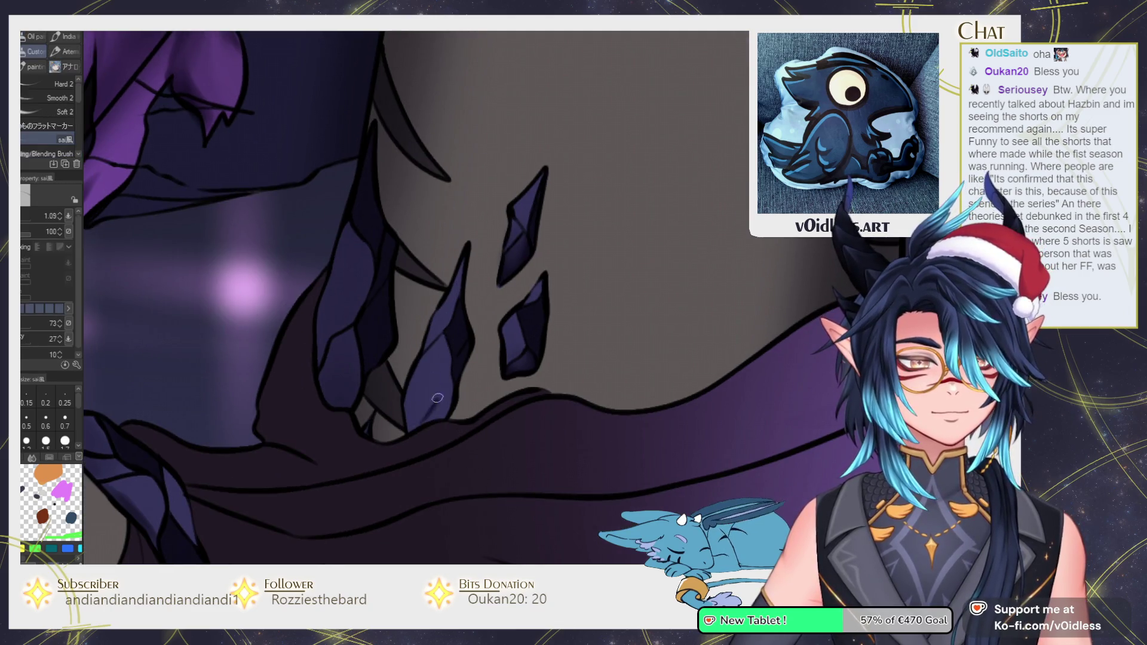
key(j)
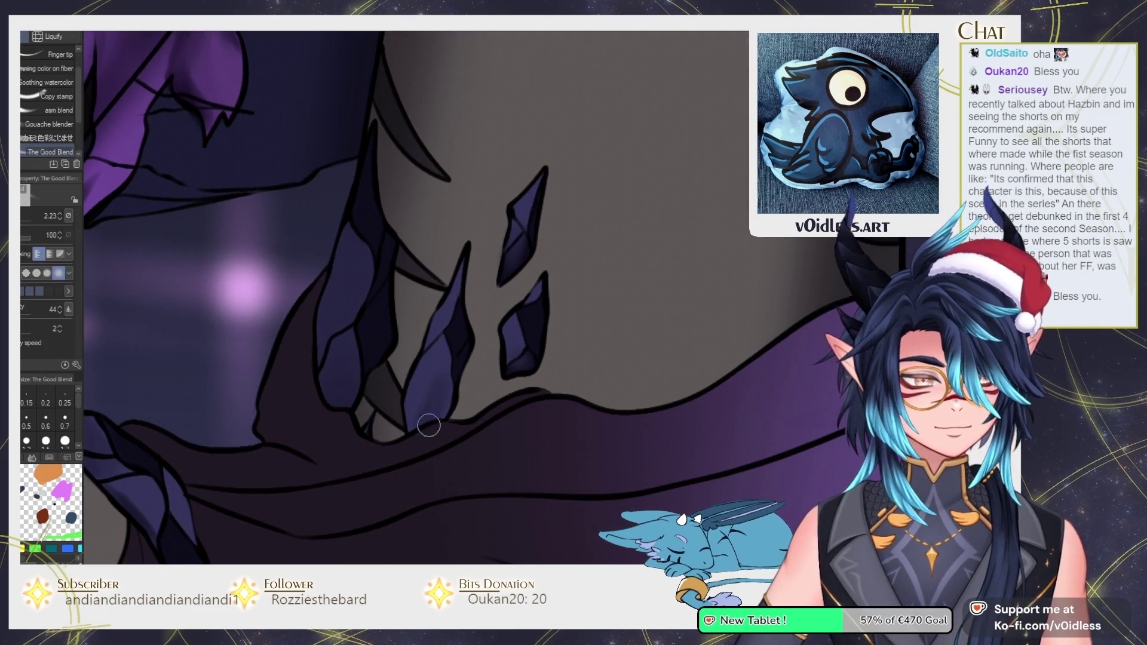
key(b)
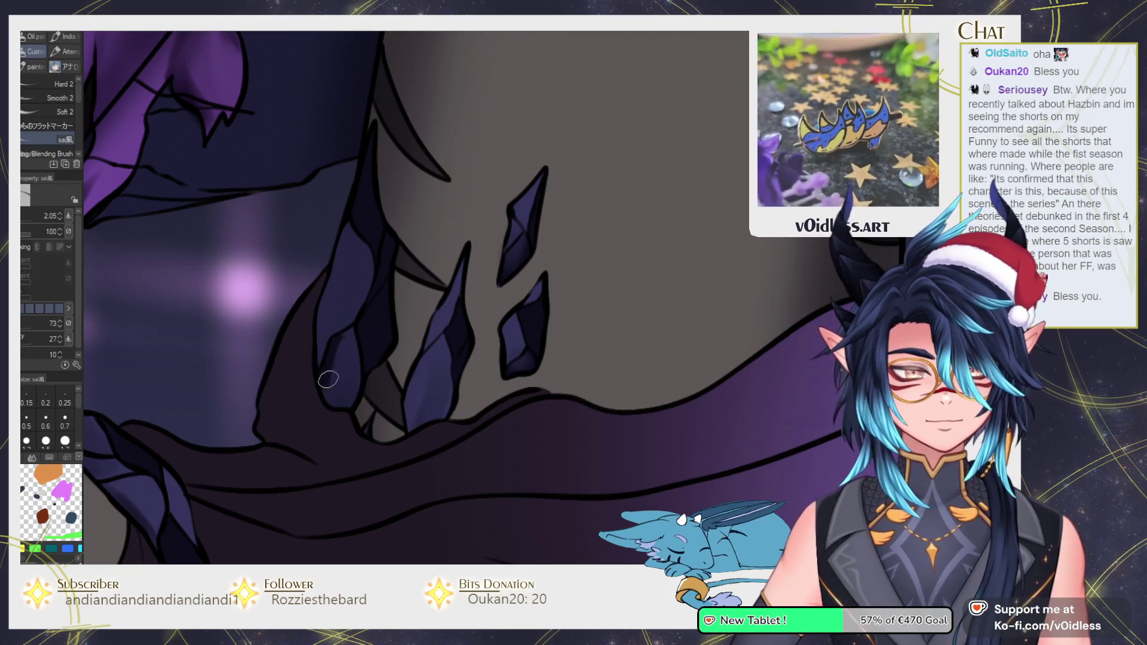
key(j)
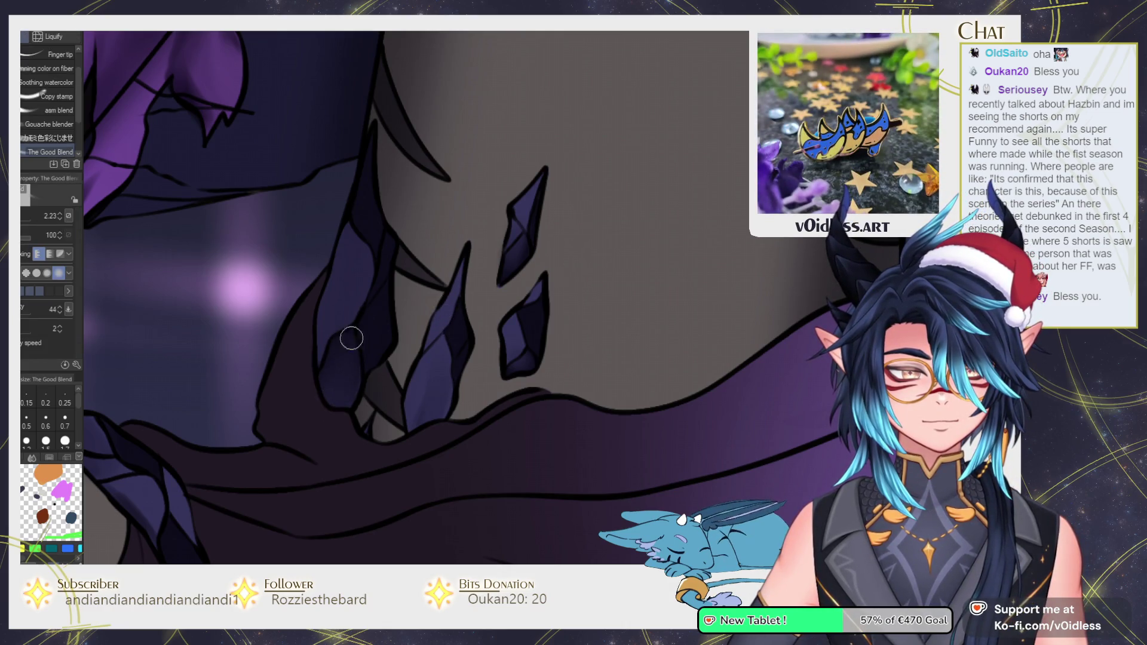
scroll(355, 347, up, 3)
key(b)
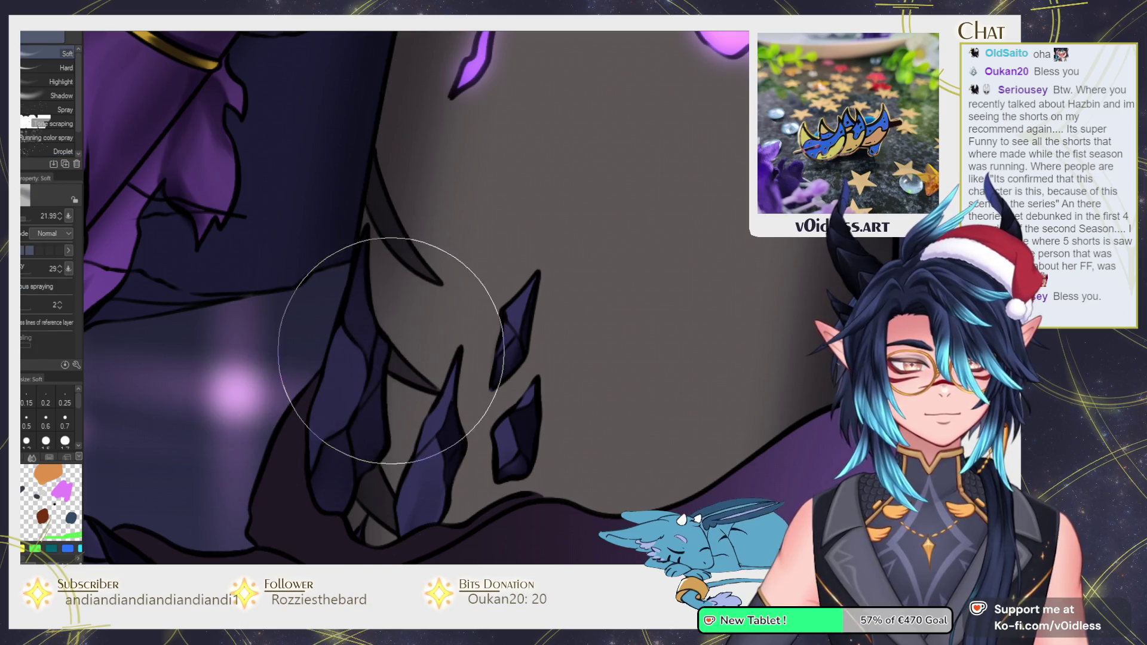
scroll(392, 351, down, 5)
Paint shadows around the head area with the sai風 brush and blend them with The Good Blend
key(b)
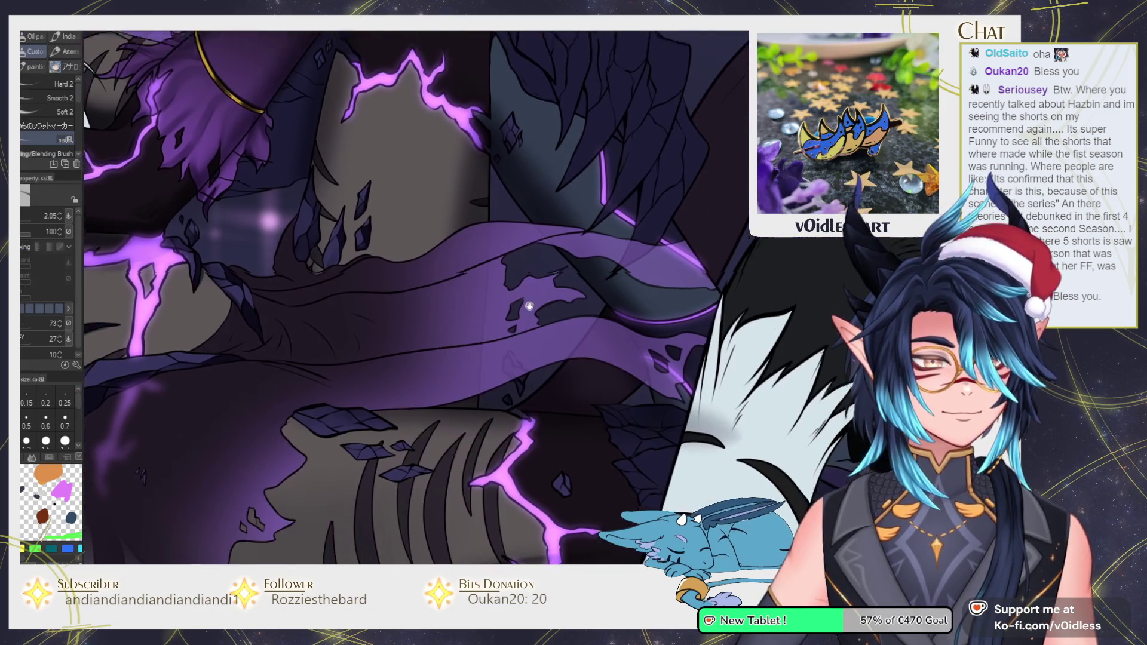
drag(529, 305, 538, 168)
scroll(470, 261, up, 2)
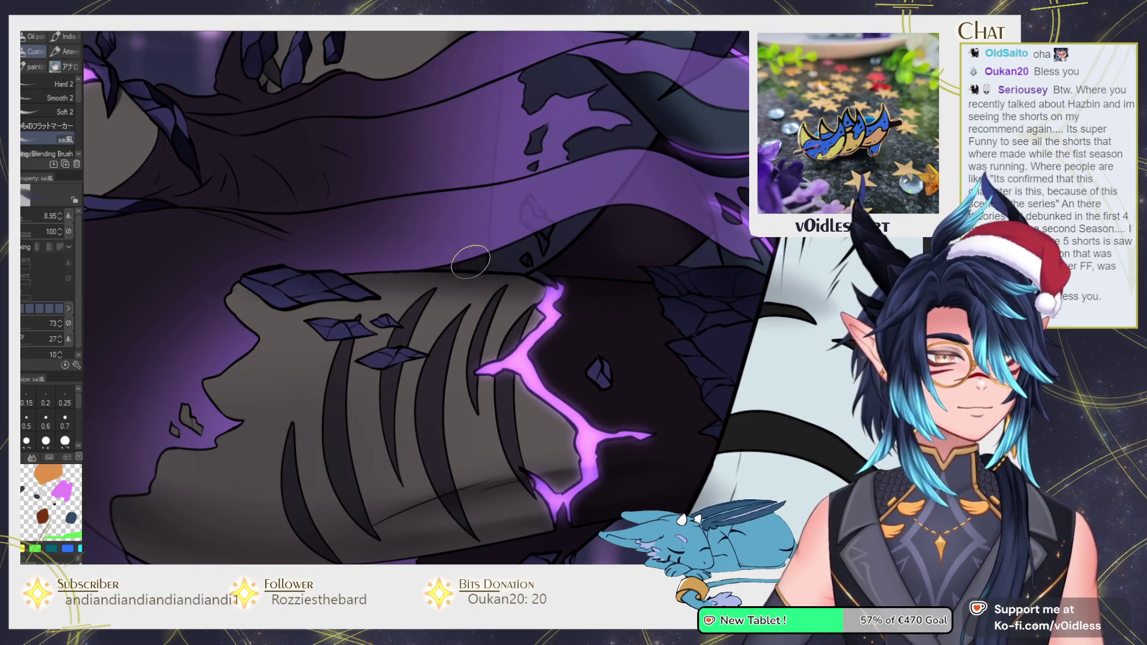
scroll(470, 261, down, 2)
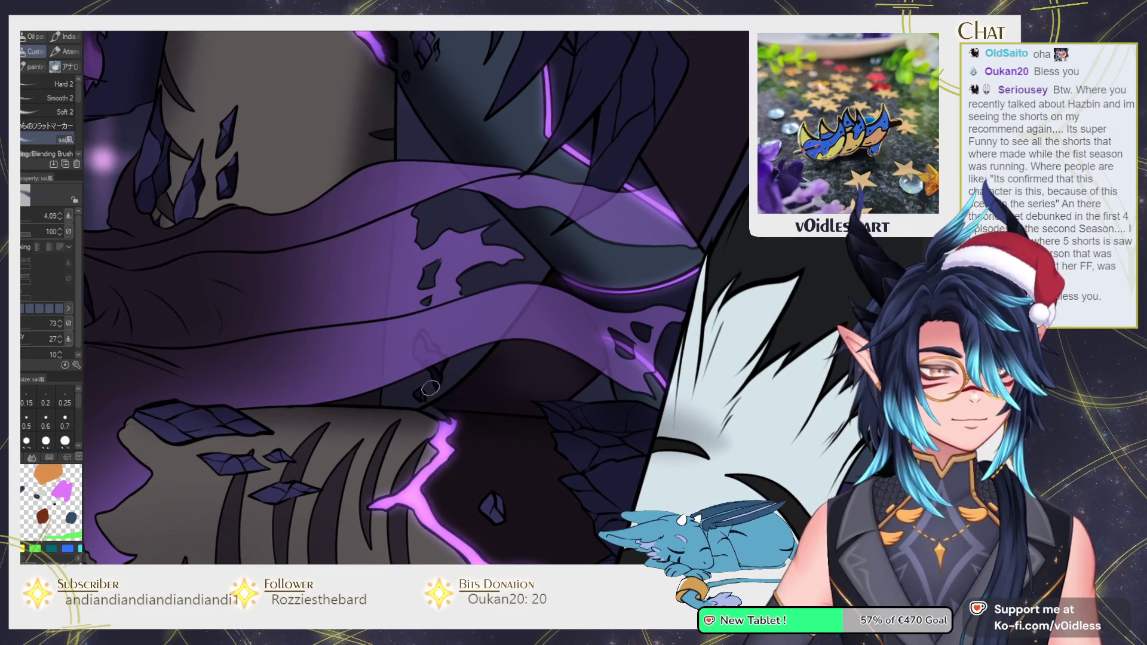
drag(427, 288, 432, 322)
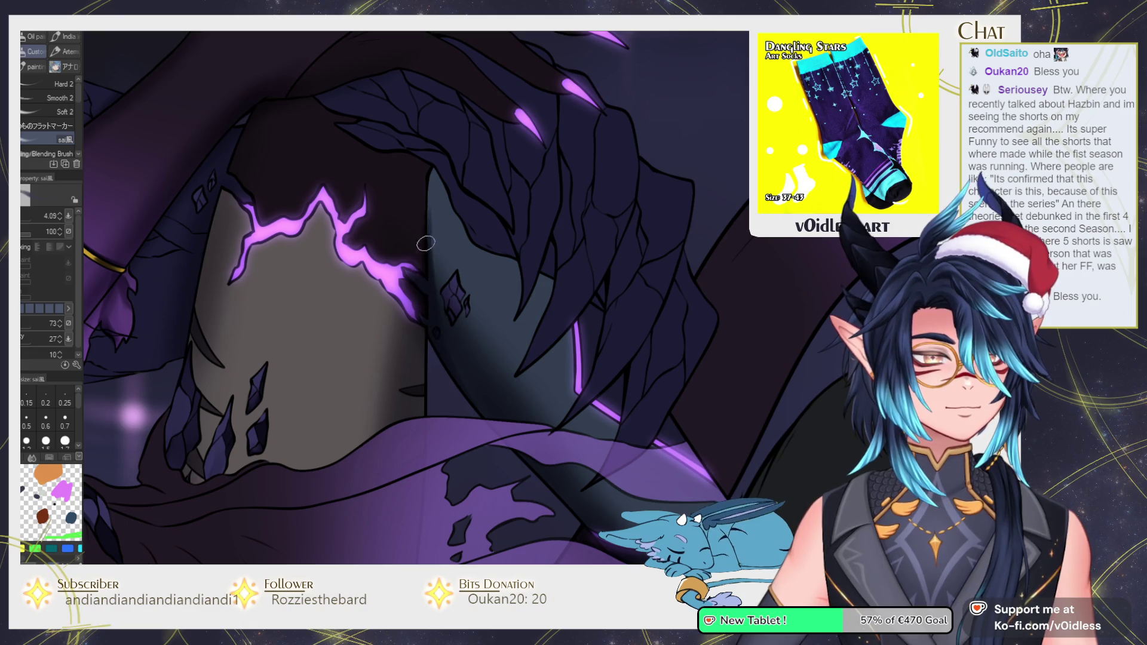
key(j)
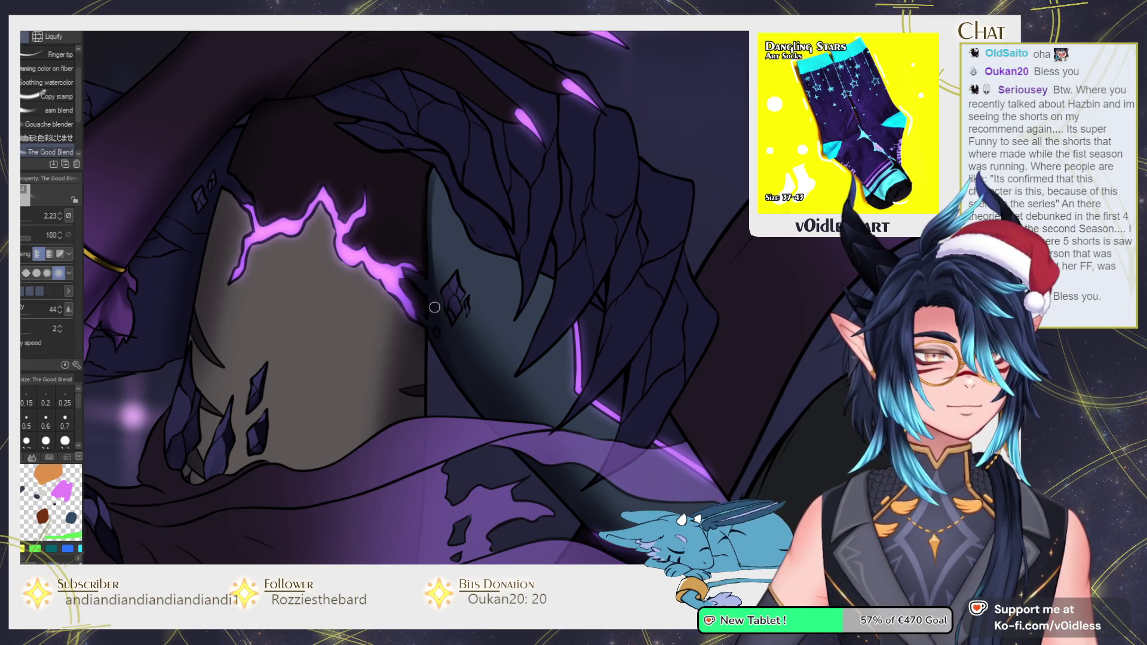
key(b)
scroll(434, 307, up, 3)
scroll(448, 319, up, 2)
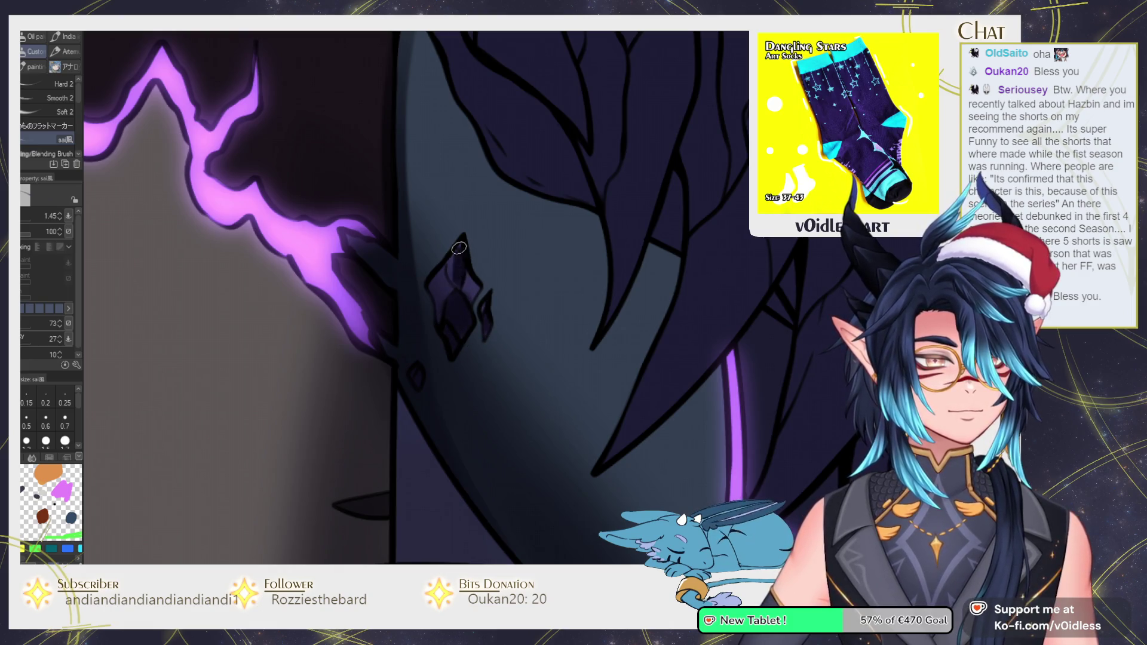
Blend the shading around the diamond earring and refine it with the brush
key(j)
key(b)
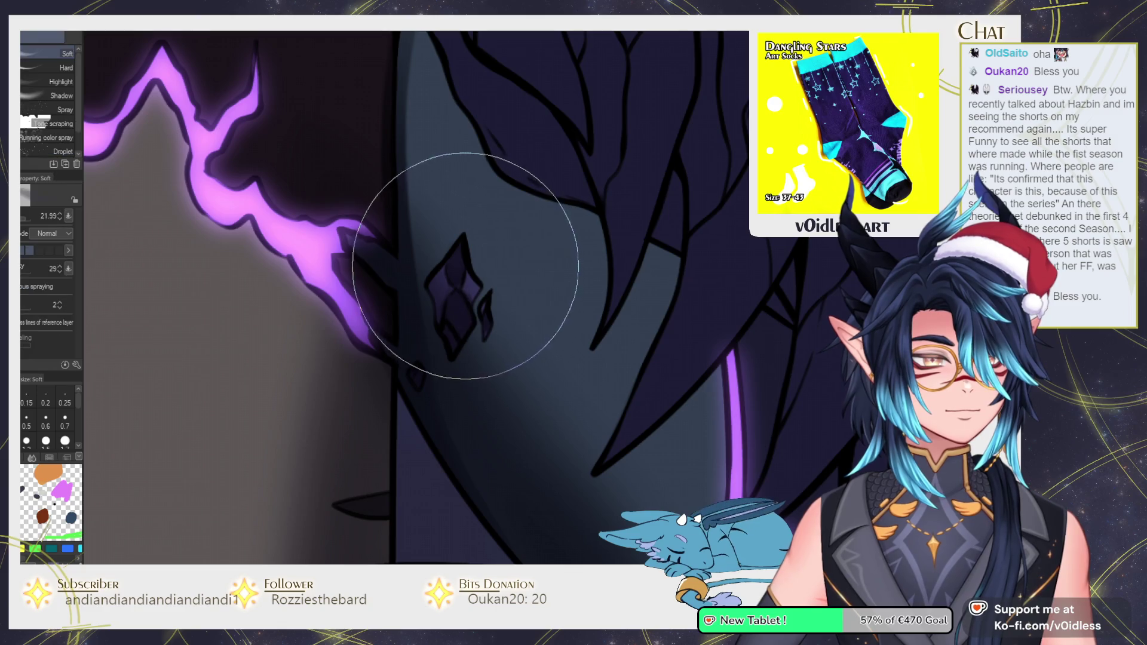
scroll(448, 296, down, 3)
scroll(409, 404, down, 2)
Shade and blend the shadows around the clawed hand and diamond marking
drag(409, 404, 396, 326)
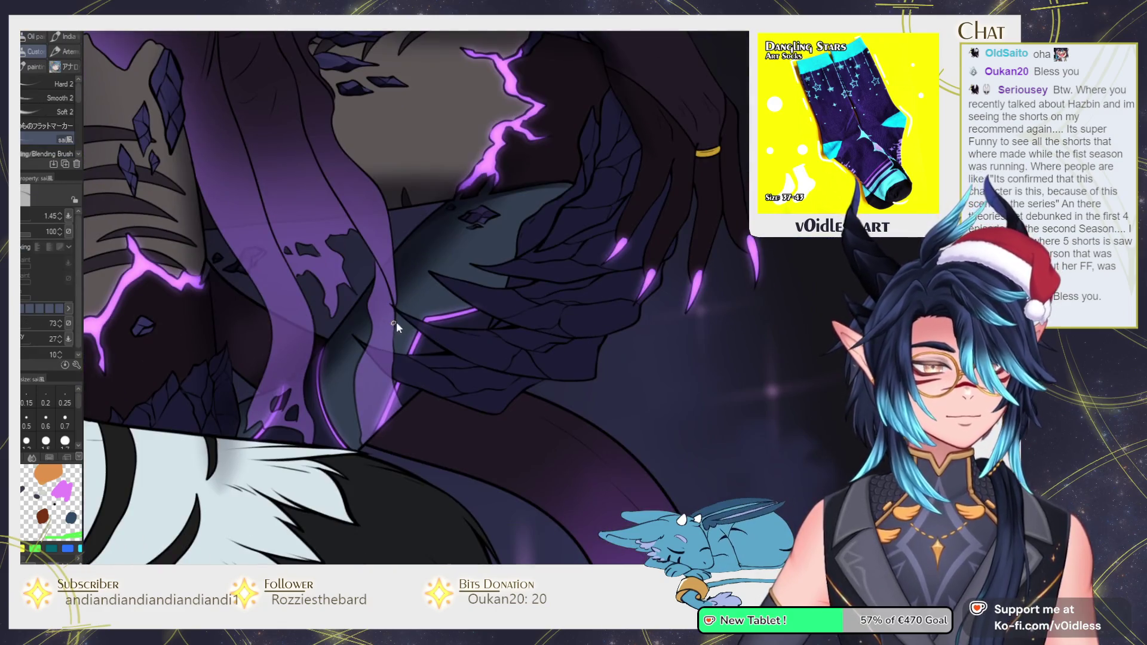
drag(424, 290, 425, 327)
scroll(369, 325, up, 2)
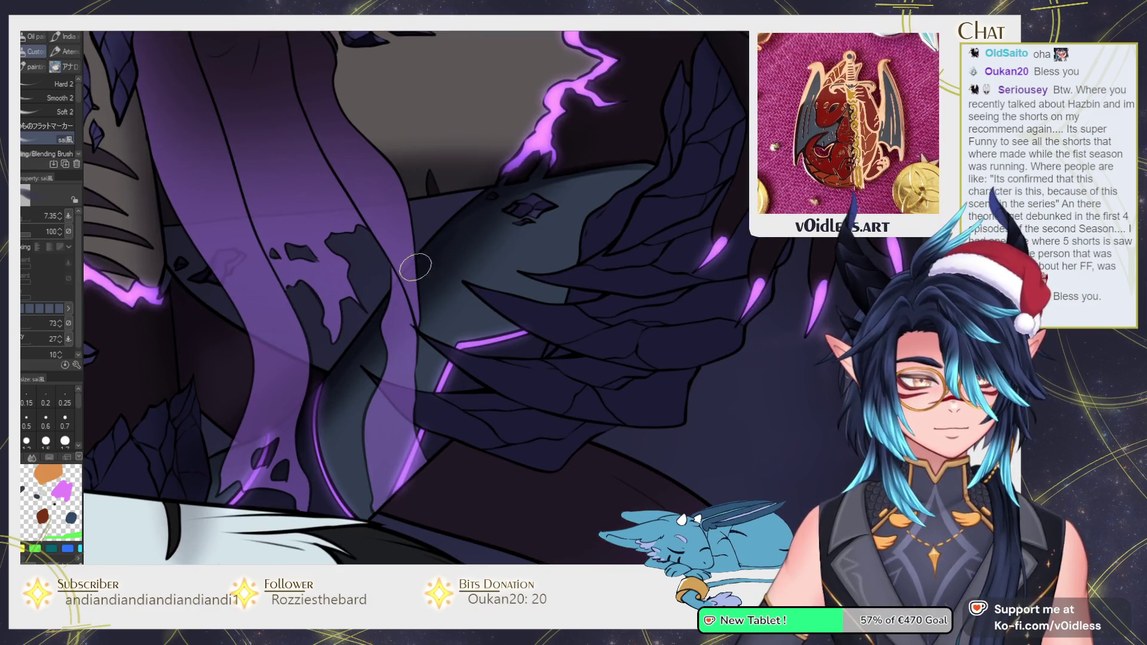
key(j)
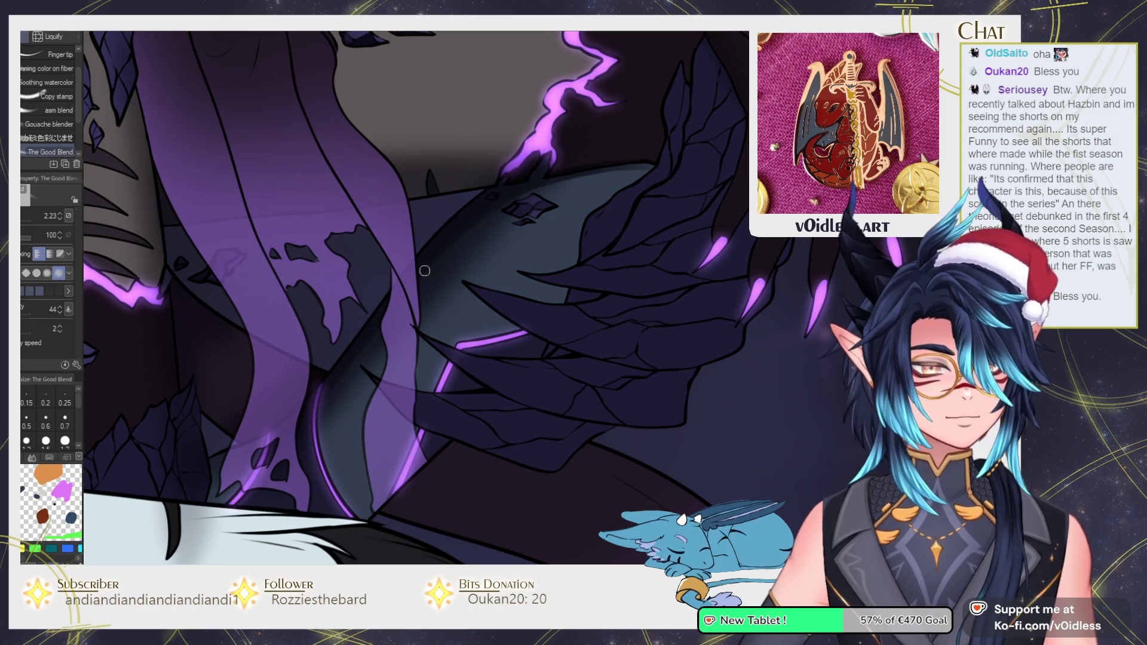
drag(392, 296, 481, 207)
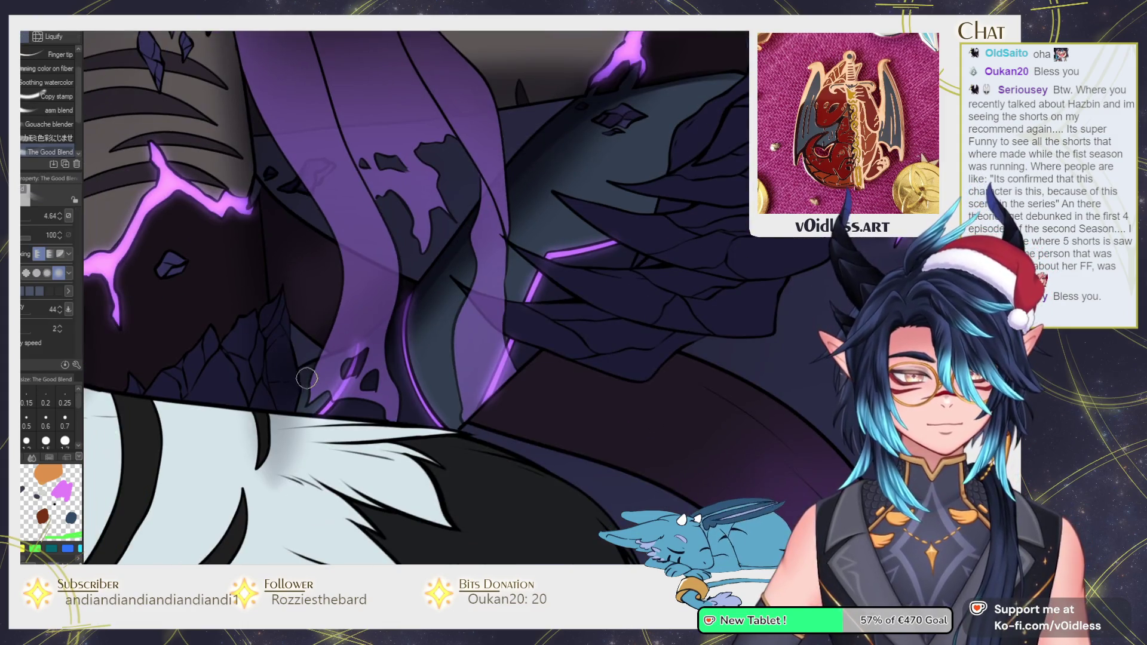
key(b)
Darken the crystal cluster's shading using the fill tool and the soft airbrush
scroll(309, 380, up, 2)
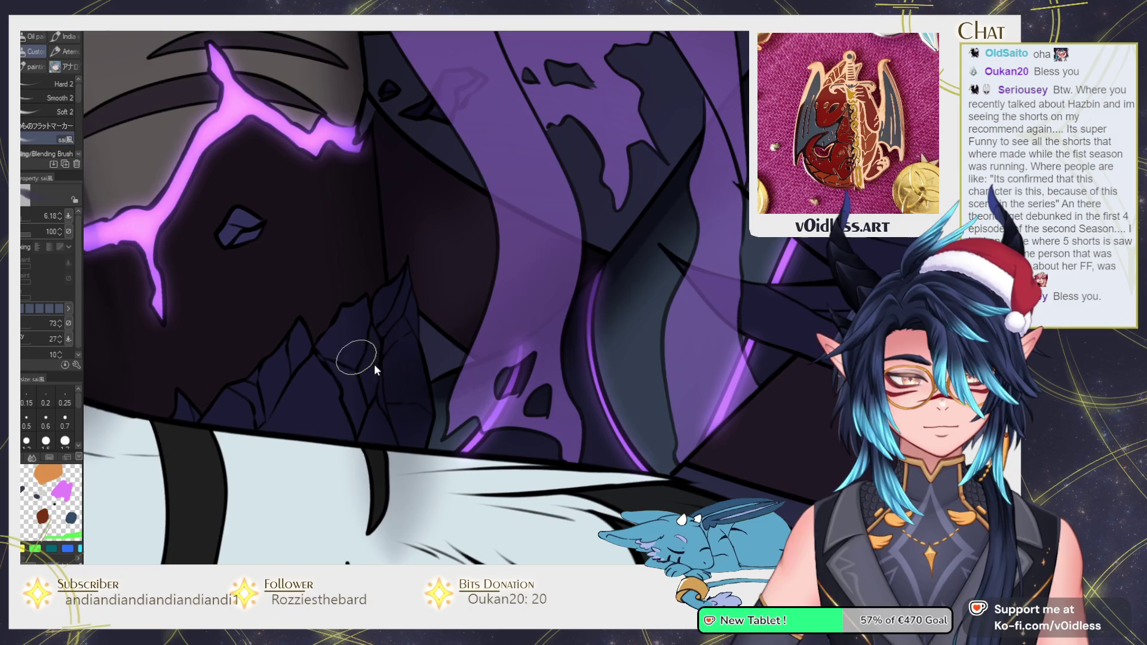
key(g)
key(b)
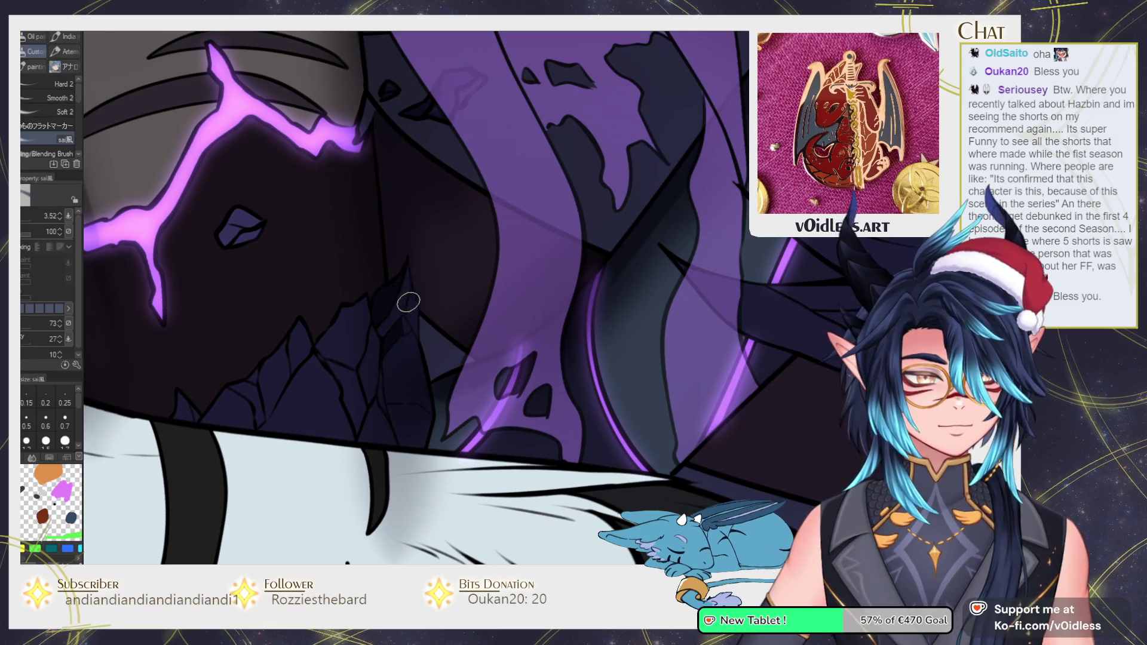
key(g)
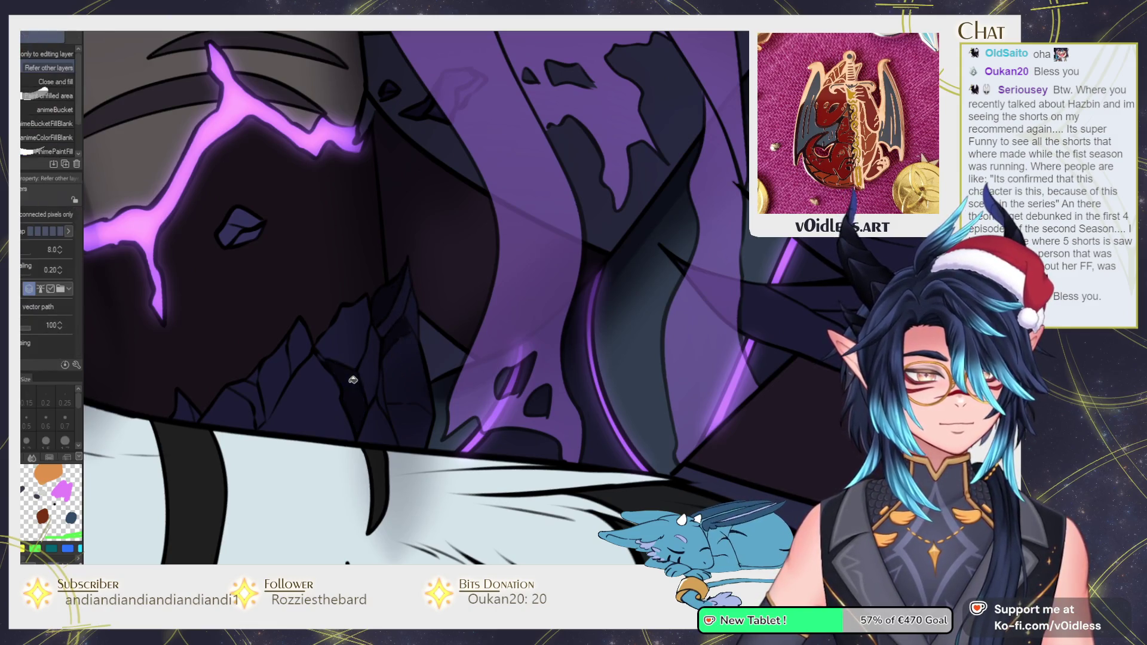
key(b)
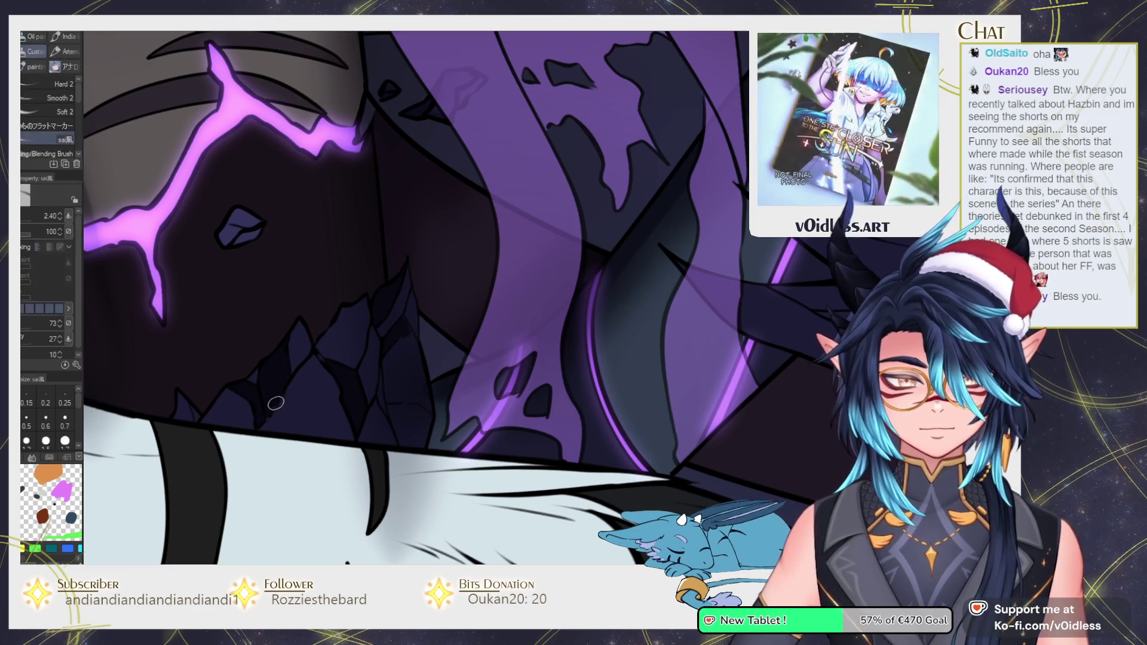
mouse_move(359, 225)
mouse_down()
mouse_move(484, 308)
mouse_move(404, 461)
mouse_move(497, 453)
mouse_move(375, 445)
mouse_up()
key(b)
scroll(355, 450, up, 3)
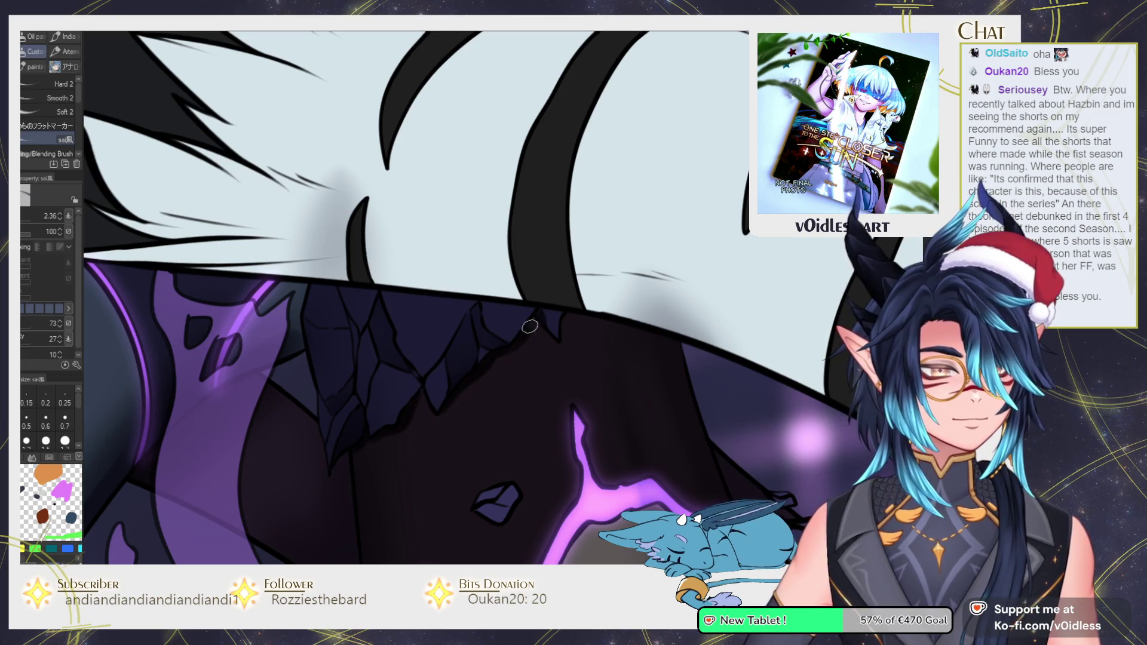
Darken the shadow beside the ribbed grey arm and crystal shard with sai風, then smooth it with The Good Blend
key(j)
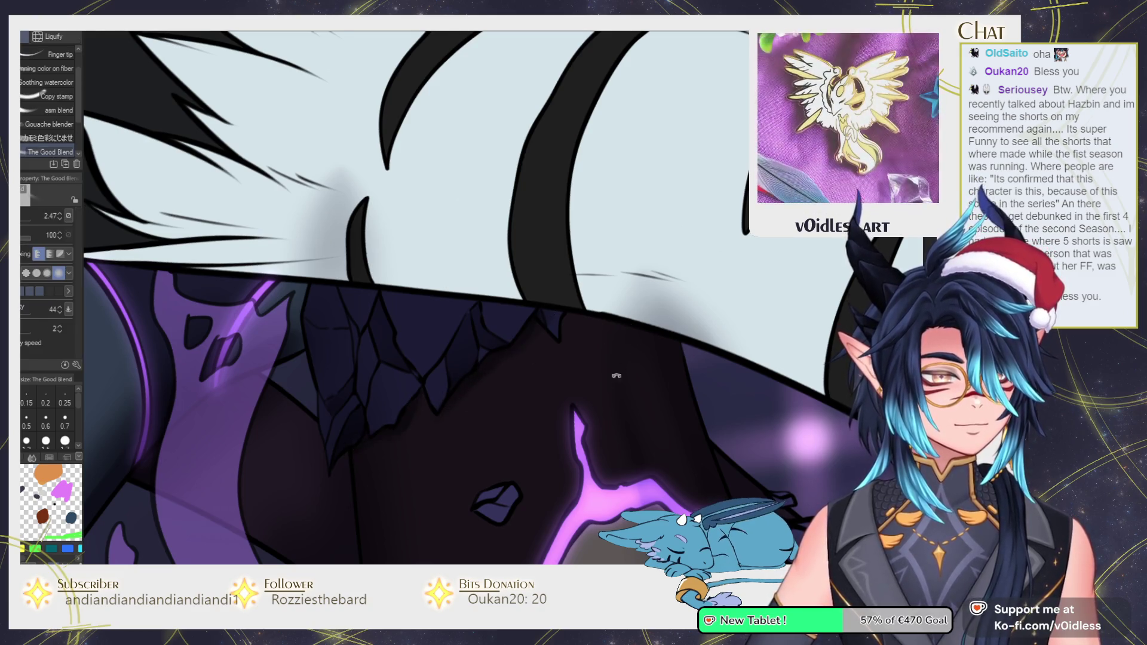
mouse_move(411, 411)
mouse_down()
mouse_move(455, 313)
mouse_move(431, 379)
mouse_up()
key(b)
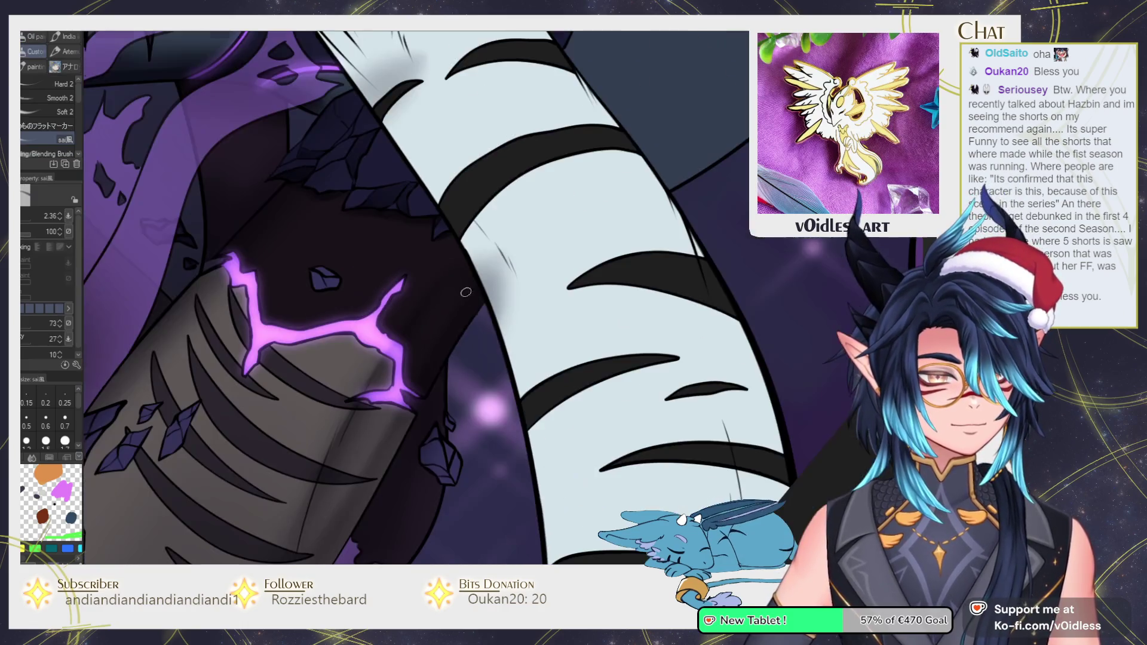
drag(401, 475, 436, 326)
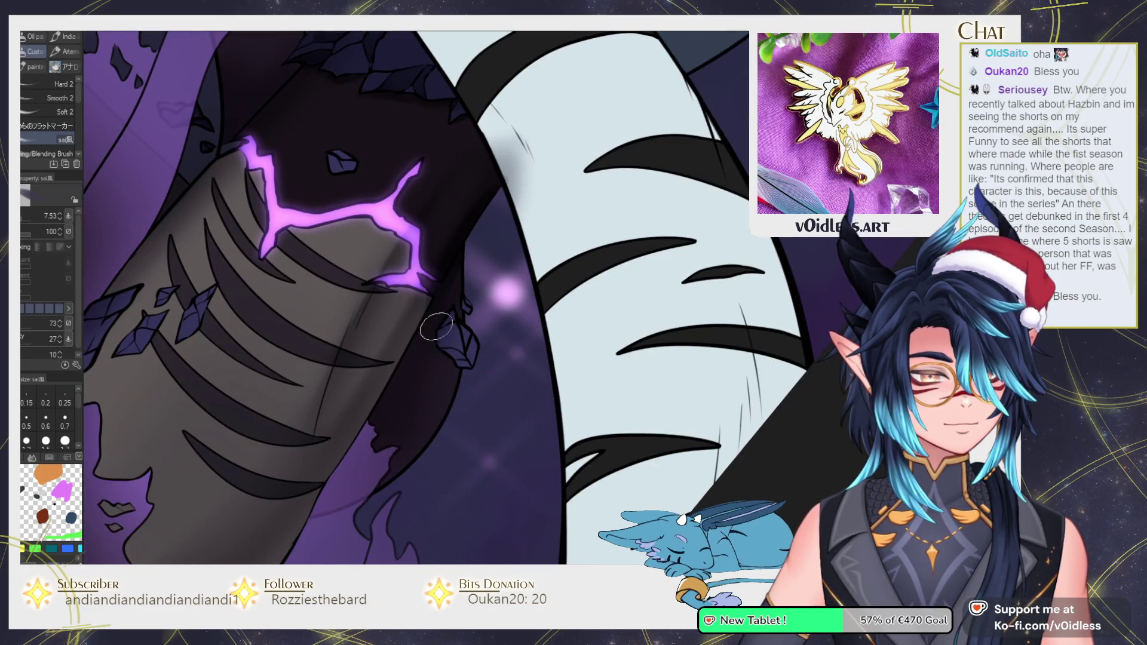
drag(366, 444, 430, 370)
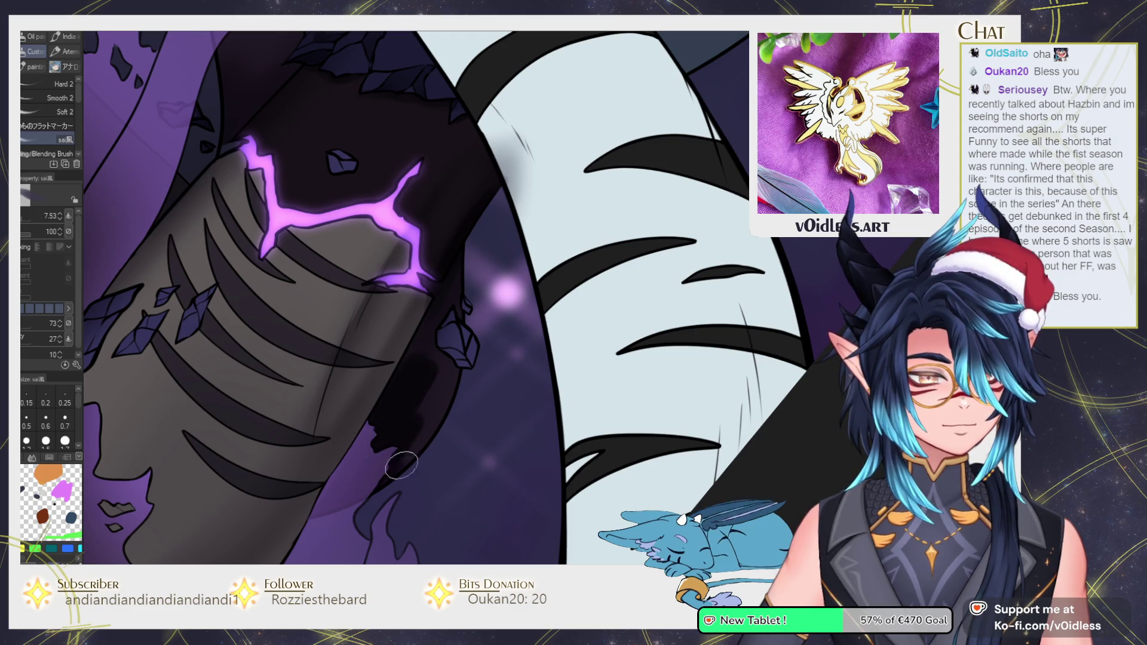
key(j)
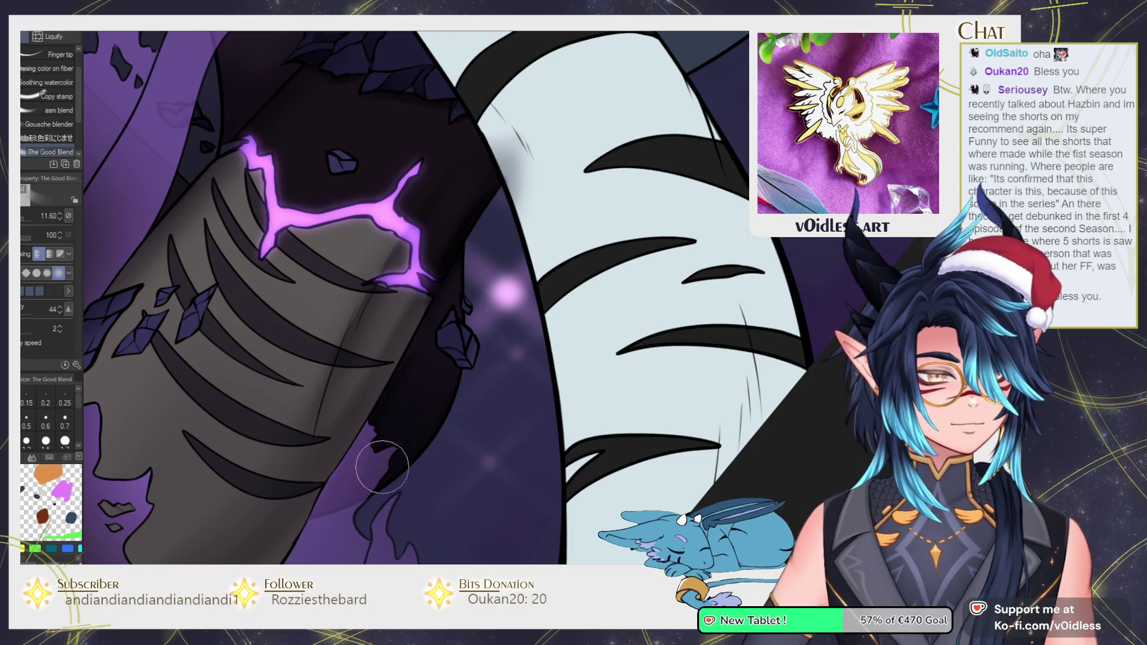
key(b)
scroll(464, 351, up, 2)
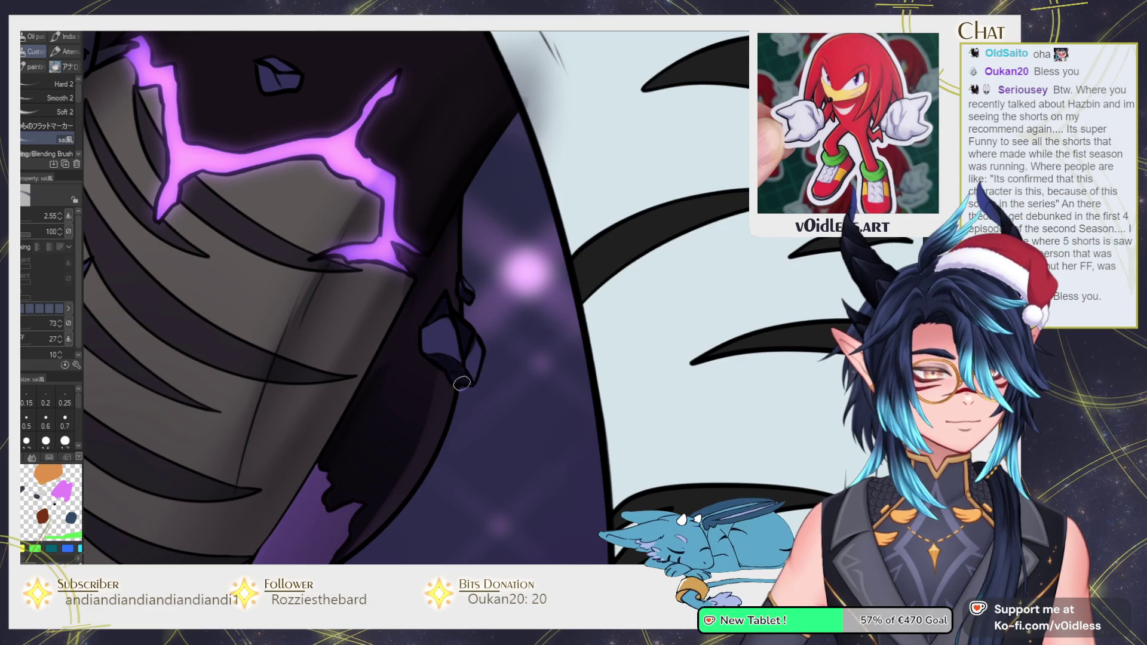
Zoom into the rib crystals and darken the large crystal with a shading stroke
scroll(454, 368, down, 3)
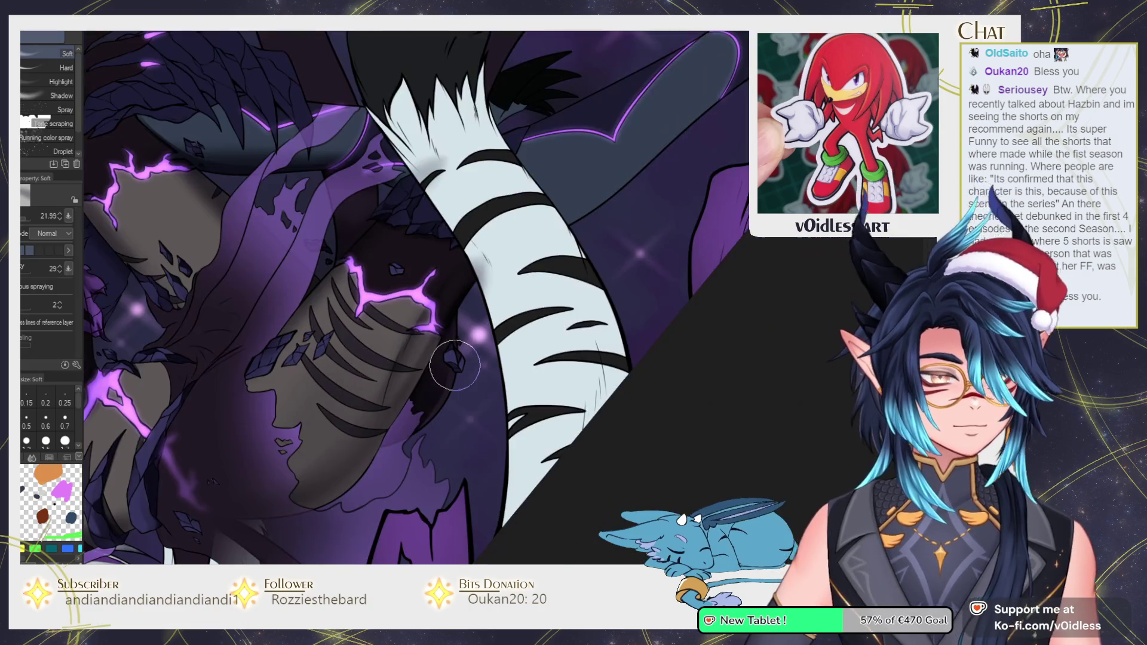
scroll(454, 366, up, 1)
scroll(430, 353, up, 2)
scroll(407, 334, up, 2)
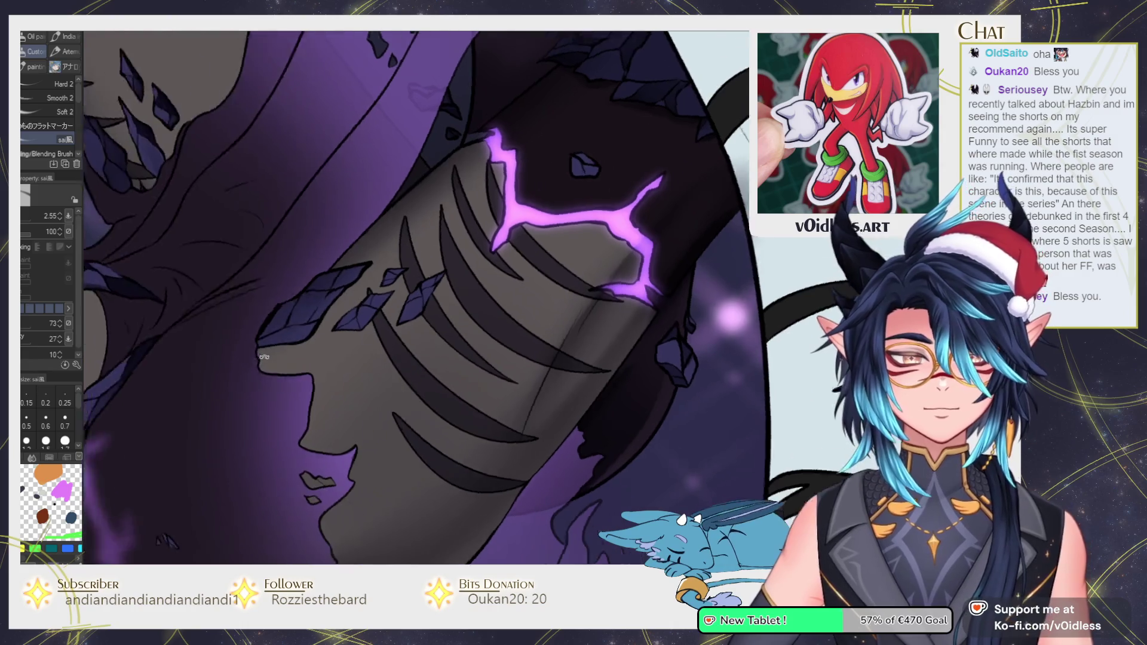
scroll(381, 318, up, 2)
scroll(380, 319, up, 2)
drag(361, 313, 464, 255)
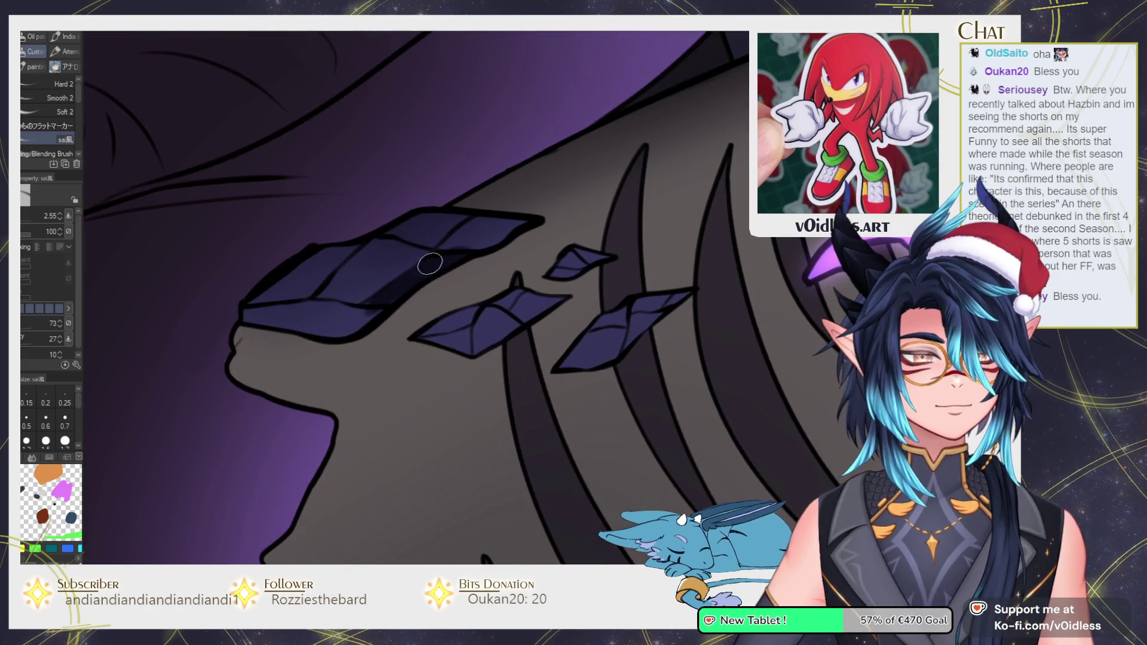
Fill two middle-crystal facets and three right-crystal facets with a darker colour
key(g)
click(537, 305)
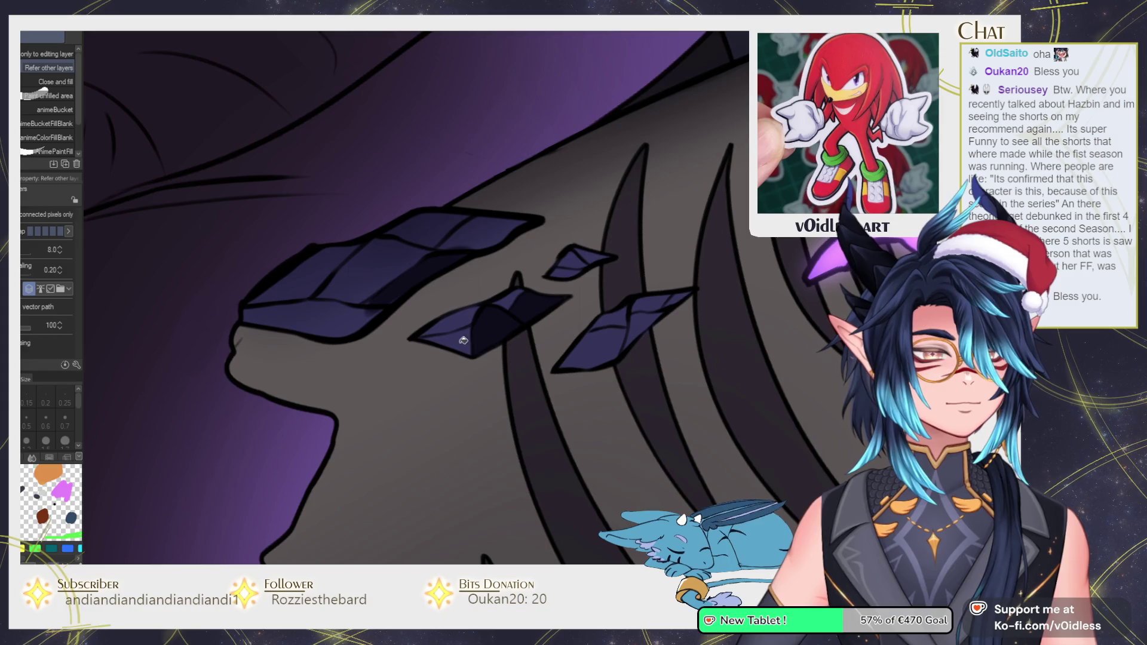
click(448, 340)
click(640, 329)
click(594, 352)
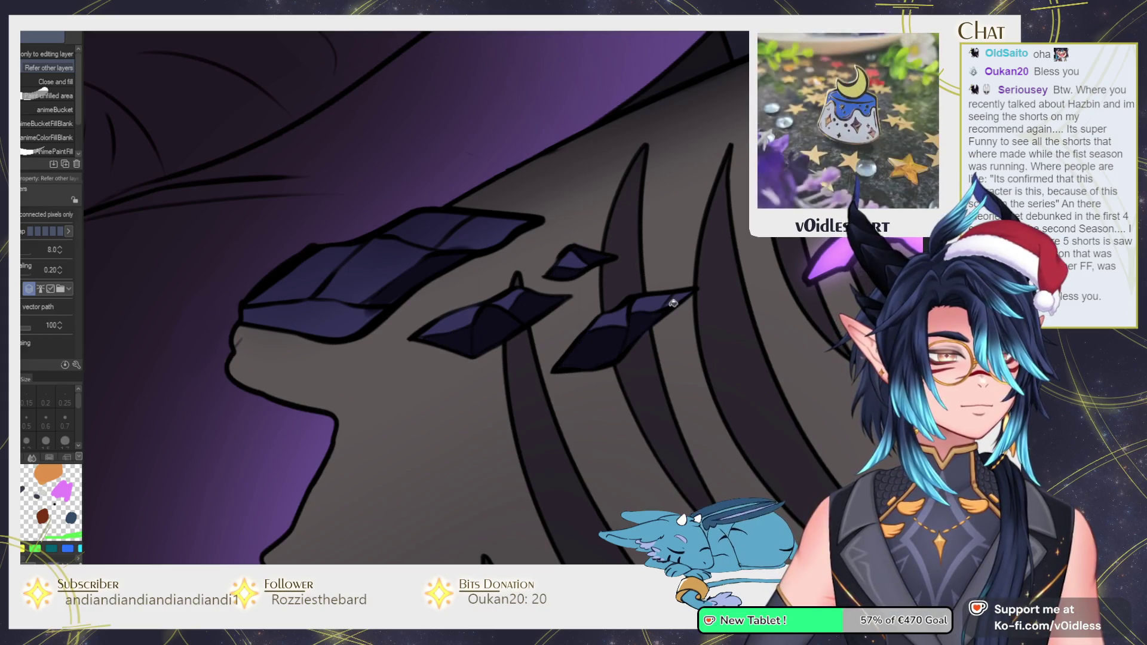
click(675, 299)
Darken the lower part of the left crystal
key(b)
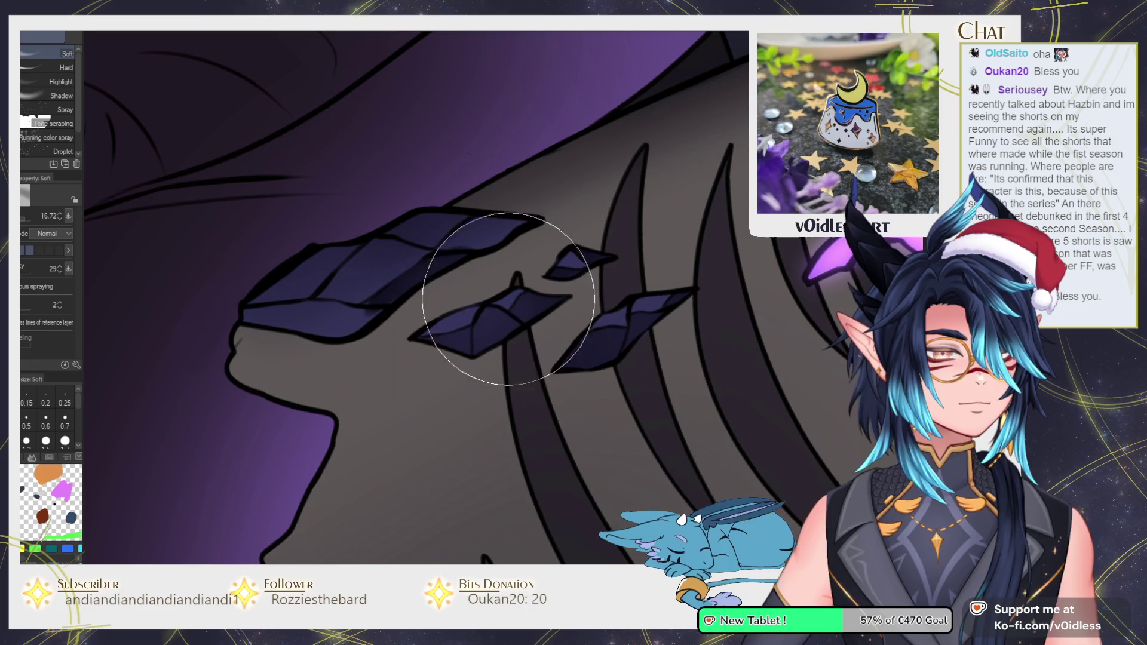
key(b)
key(g)
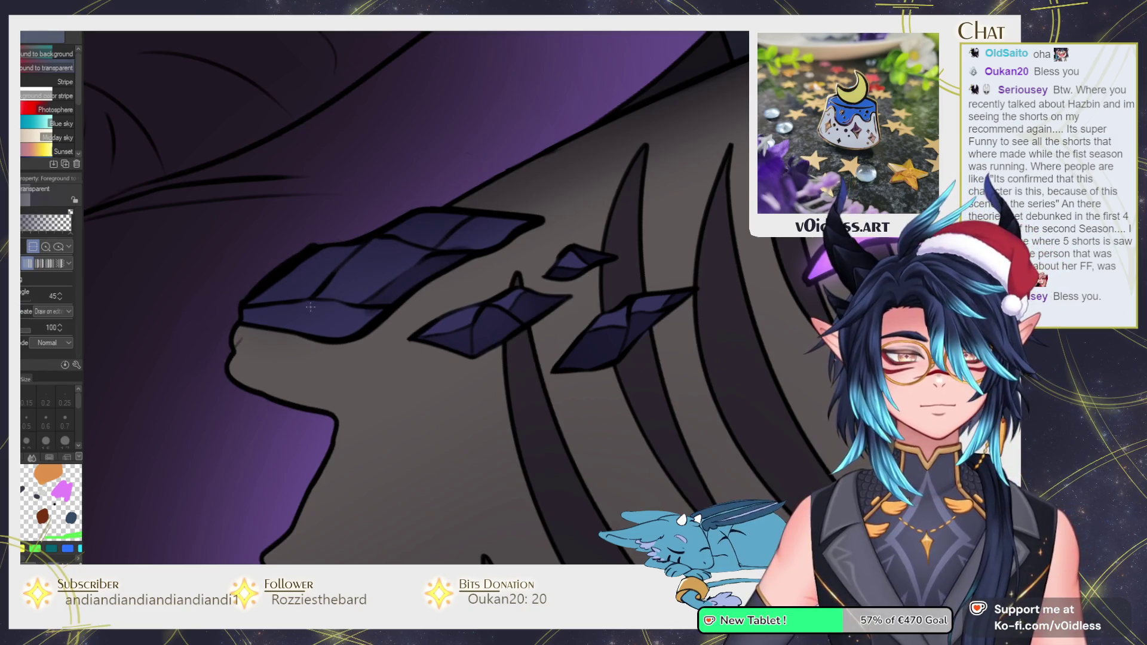
key(b)
drag(298, 317, 364, 314)
Soften the left crystal's shading and edge lines with a smaller The Good Blend brush
key(j)
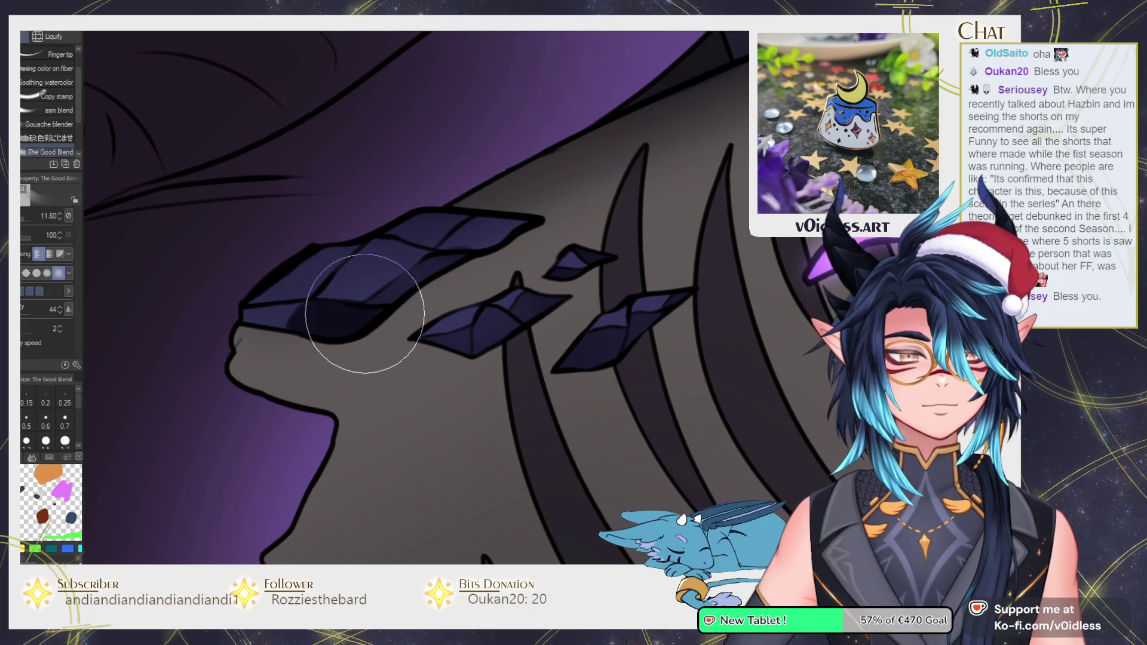
mouse_move(351, 269)
mouse_down()
mouse_move(343, 296)
mouse_move(271, 317)
mouse_up()
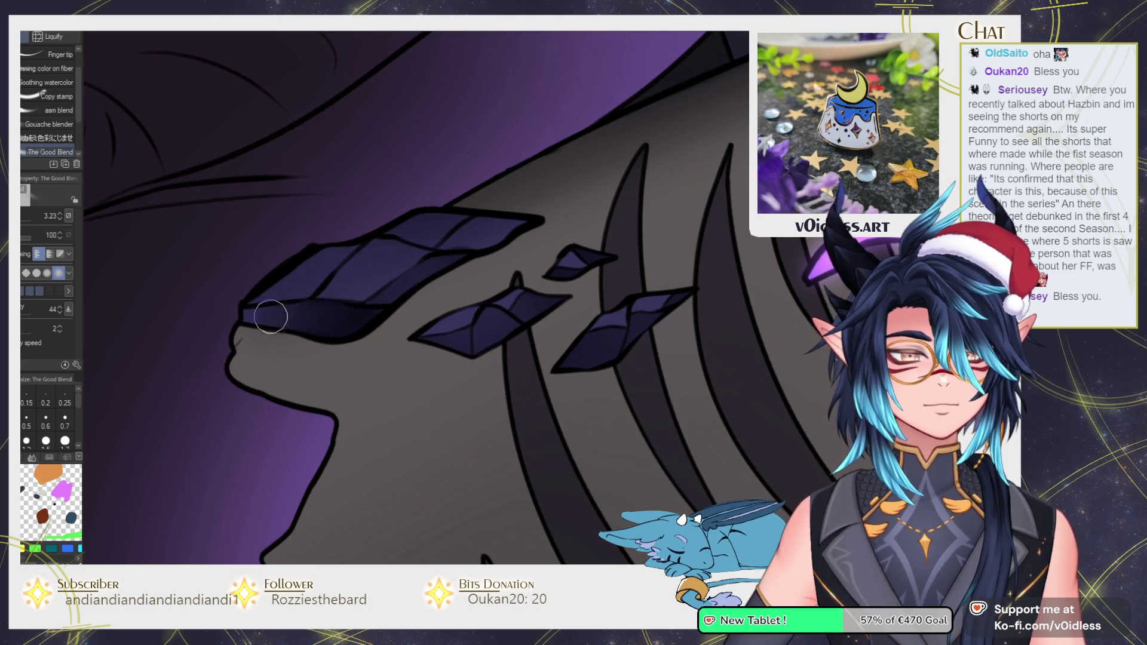
mouse_move(430, 245)
mouse_down()
mouse_move(379, 241)
mouse_move(322, 289)
mouse_move(378, 256)
mouse_move(416, 253)
mouse_up()
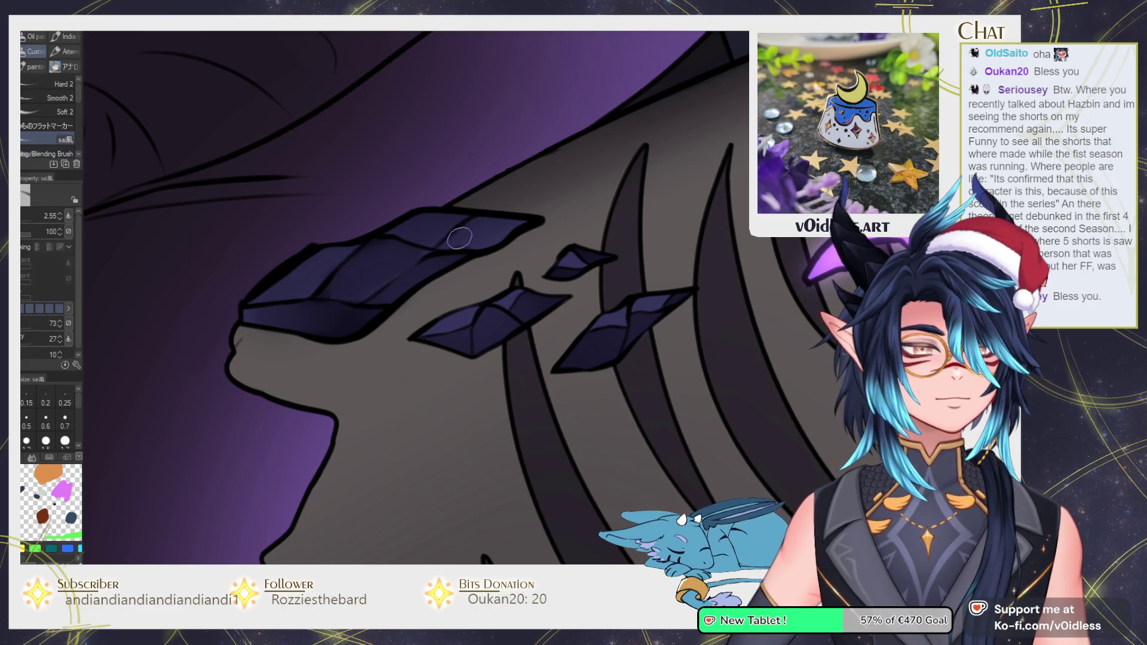
scroll(658, 300, down, 5)
scroll(657, 300, down, 5)
scroll(657, 300, up, 5)
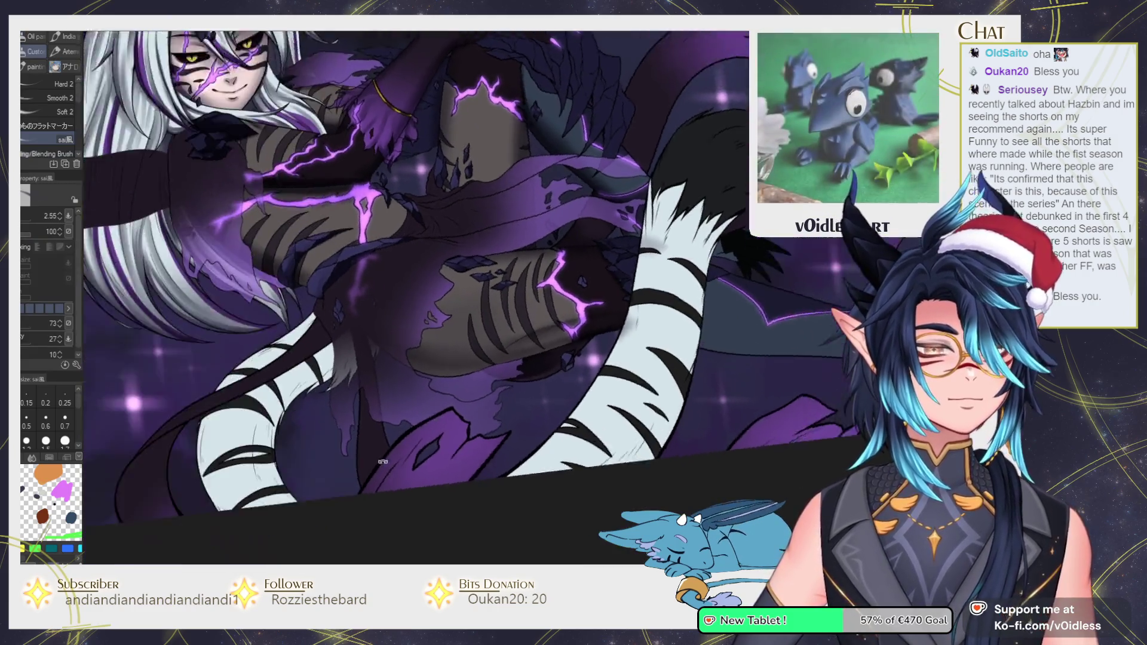
scroll(426, 396, up, 5)
scroll(426, 396, up, 3)
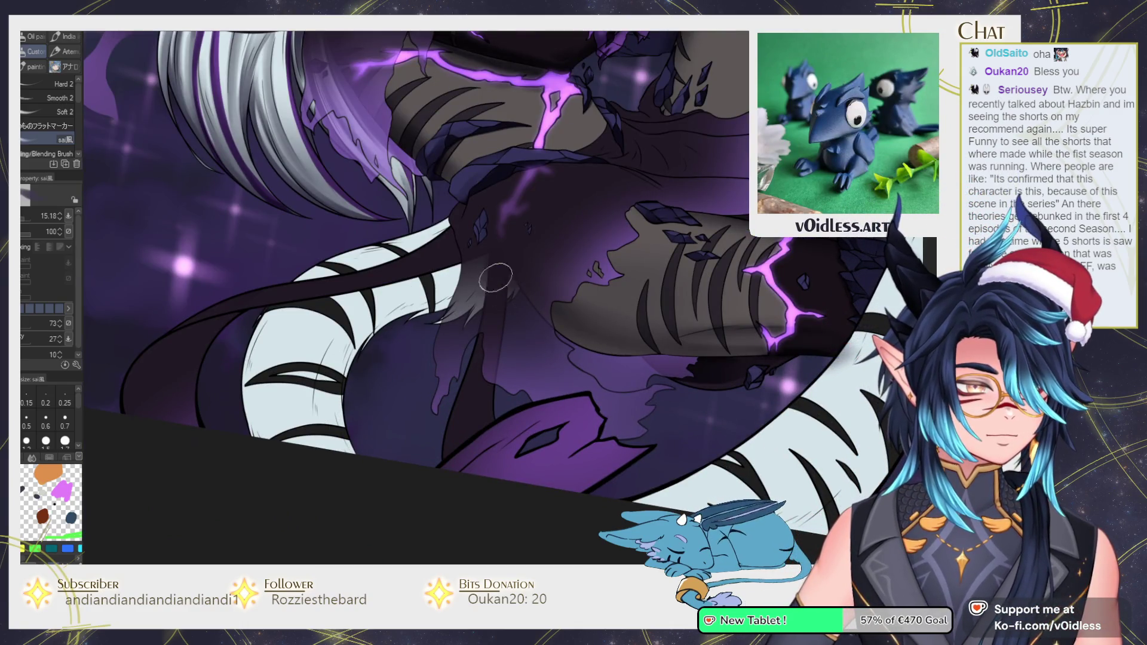
mouse_move(494, 283)
mouse_down()
mouse_move(481, 424)
mouse_move(482, 403)
mouse_up()
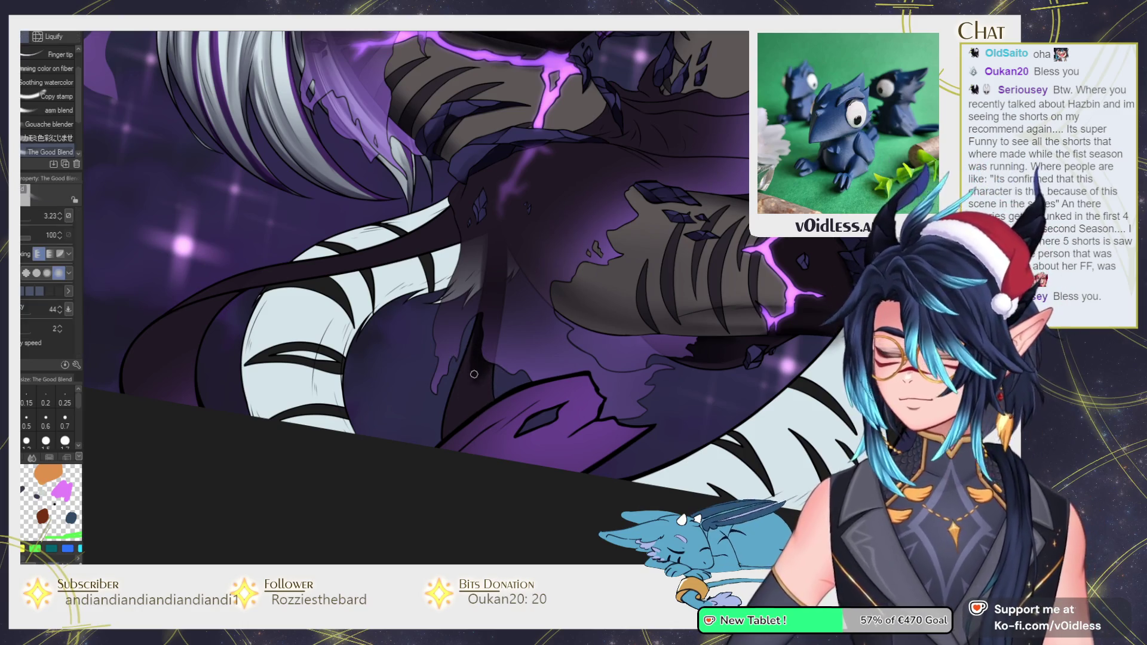
key(j)
key(b)
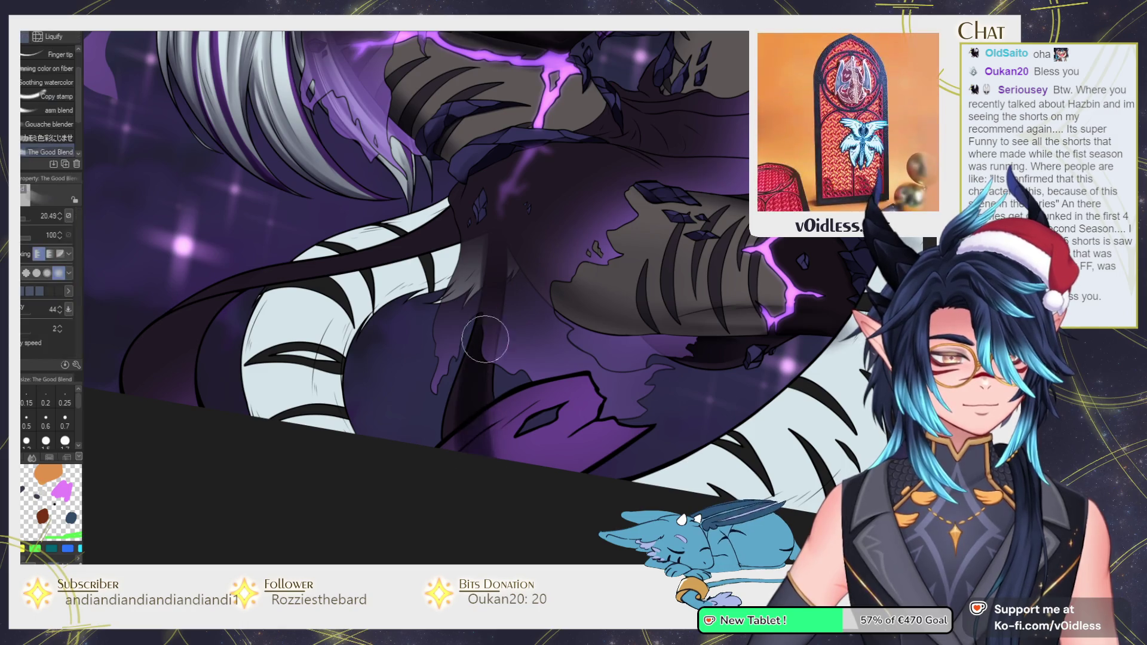
scroll(478, 388, down, 2)
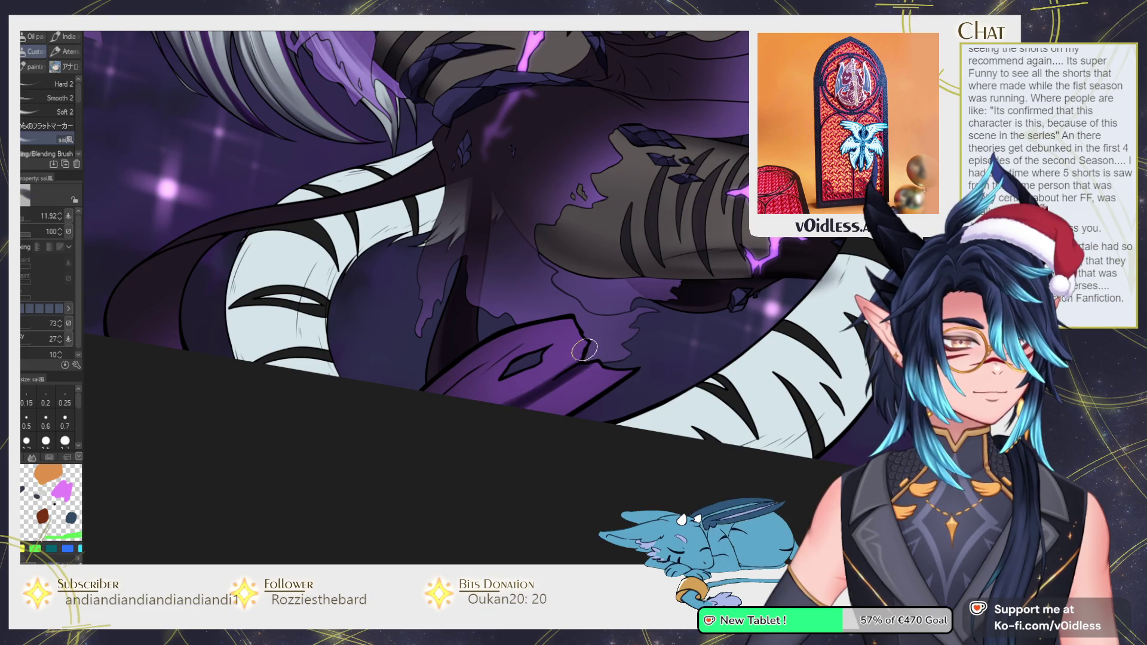
key(j)
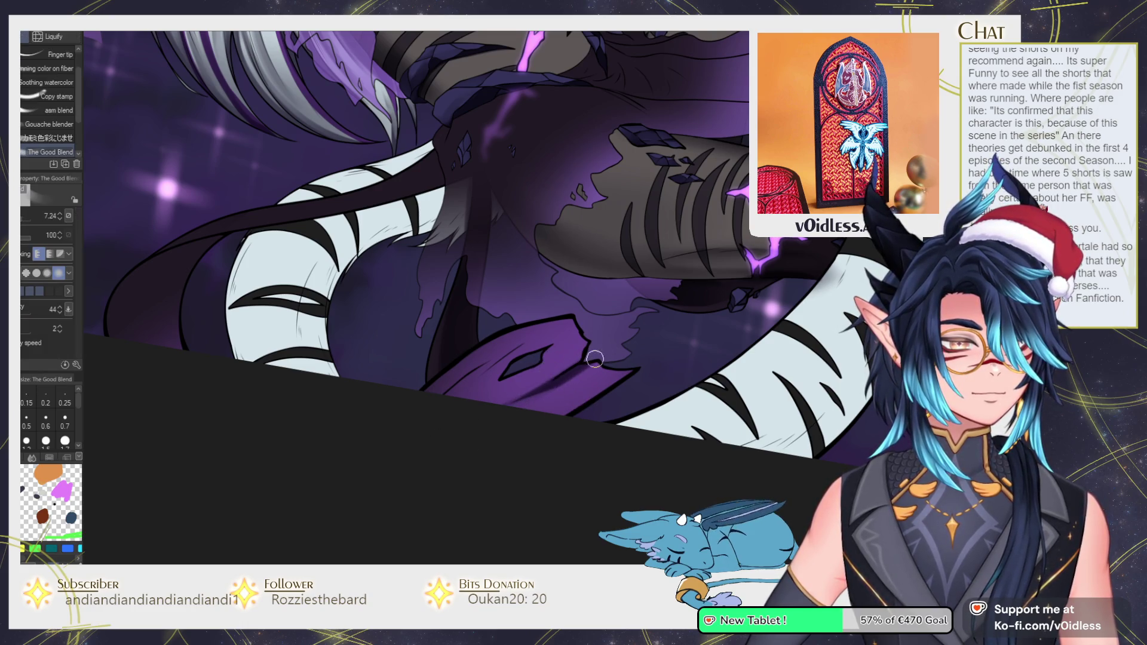
key(b)
key(bracketleft)
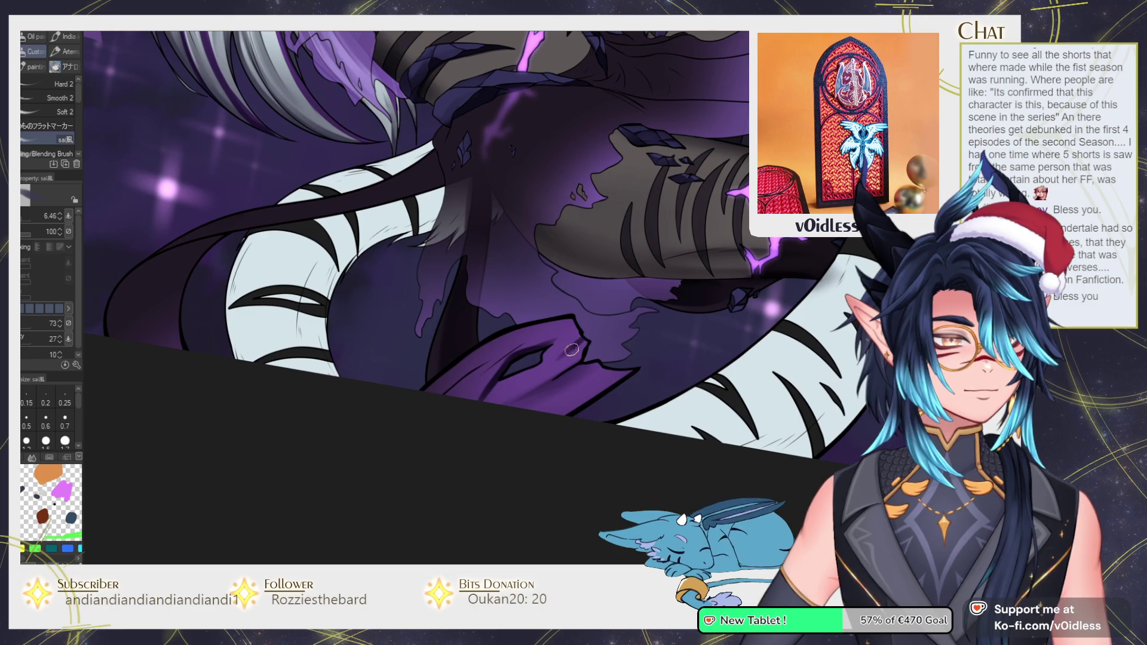
key(j)
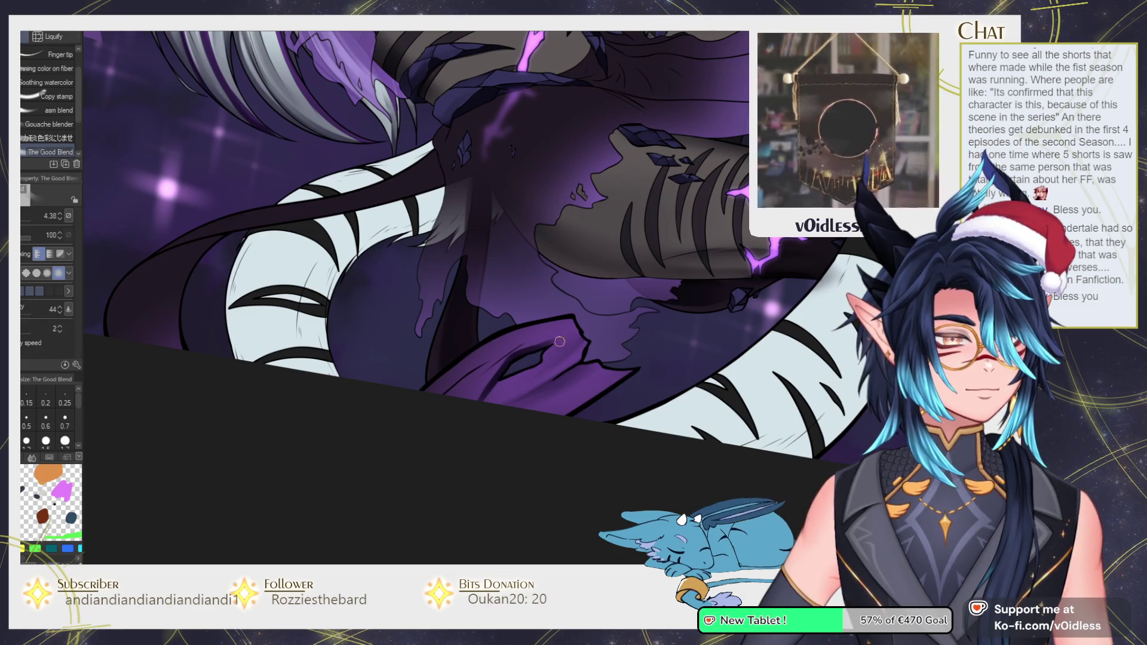
key(b)
key(j)
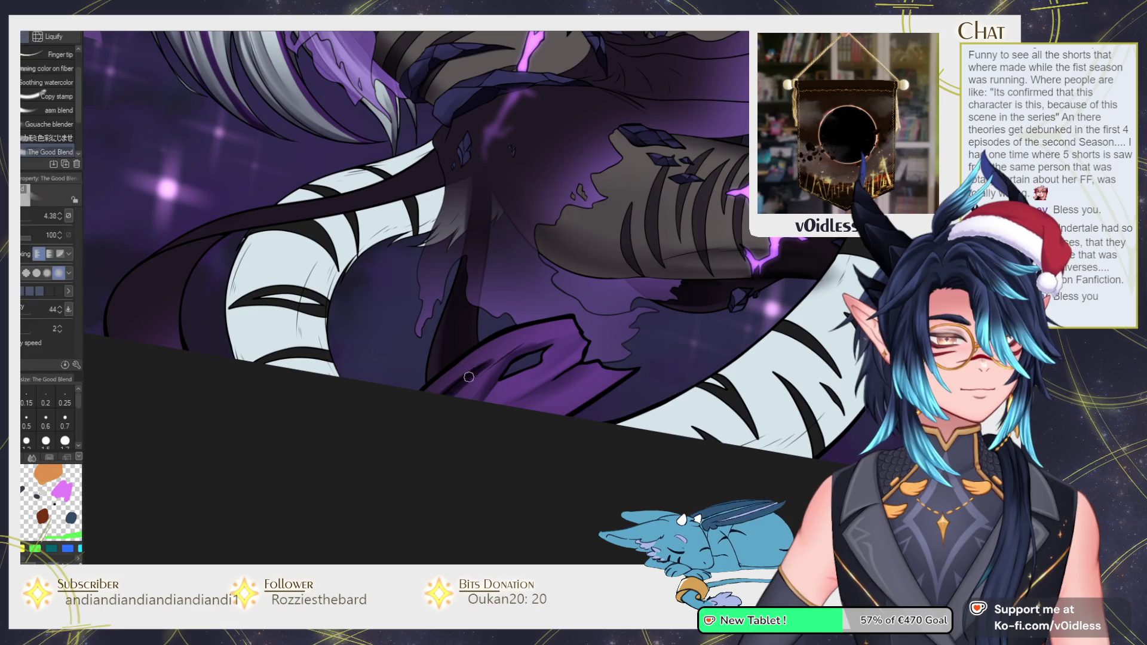
key(b)
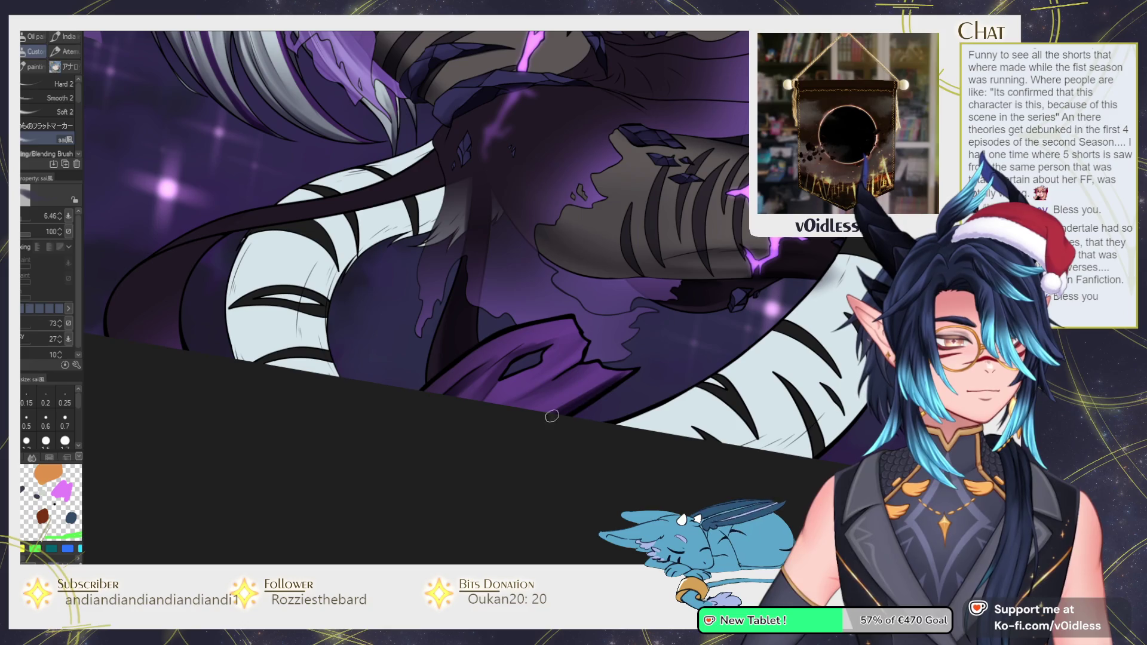
key(j)
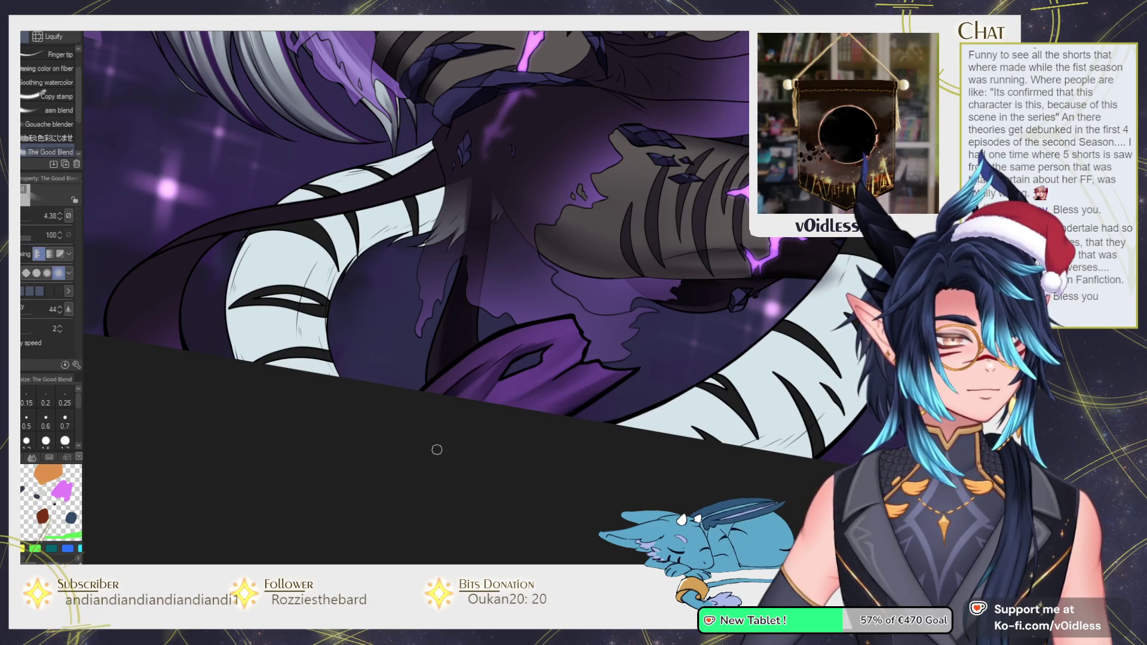
drag(413, 404, 450, 440)
key(b)
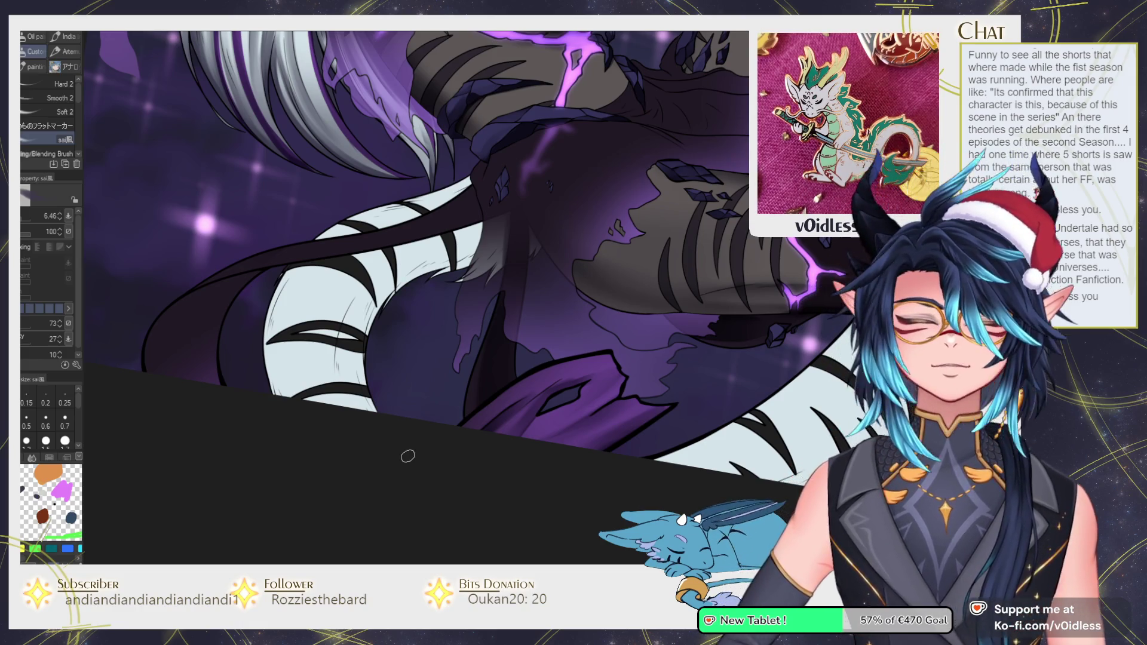
scroll(235, 317, up, 3)
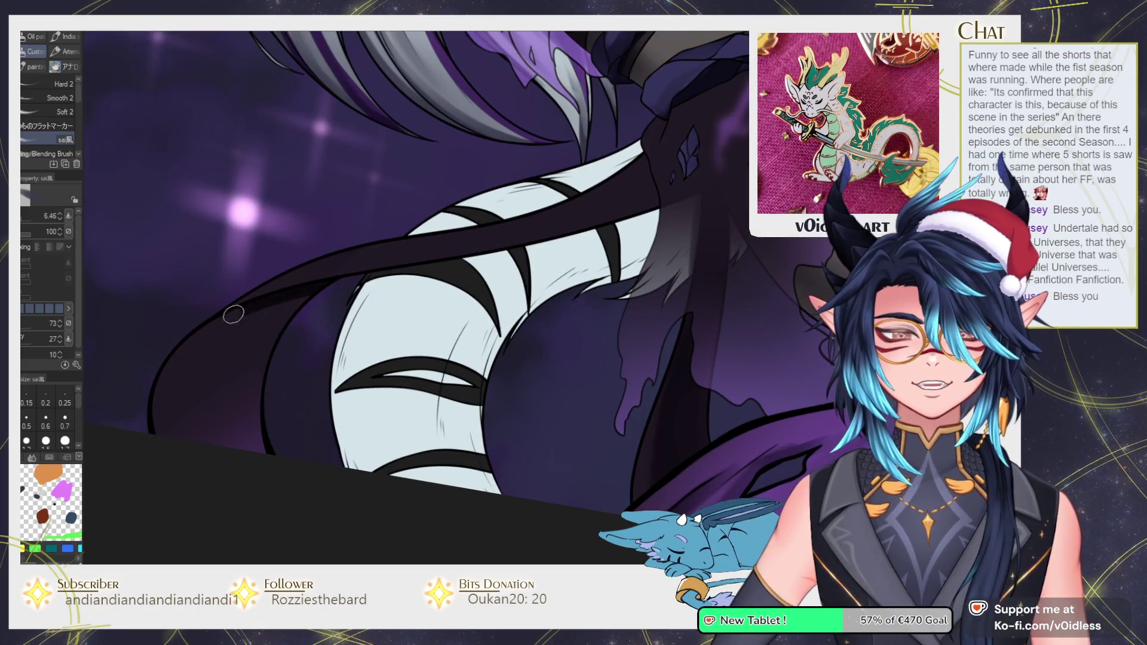
key(j)
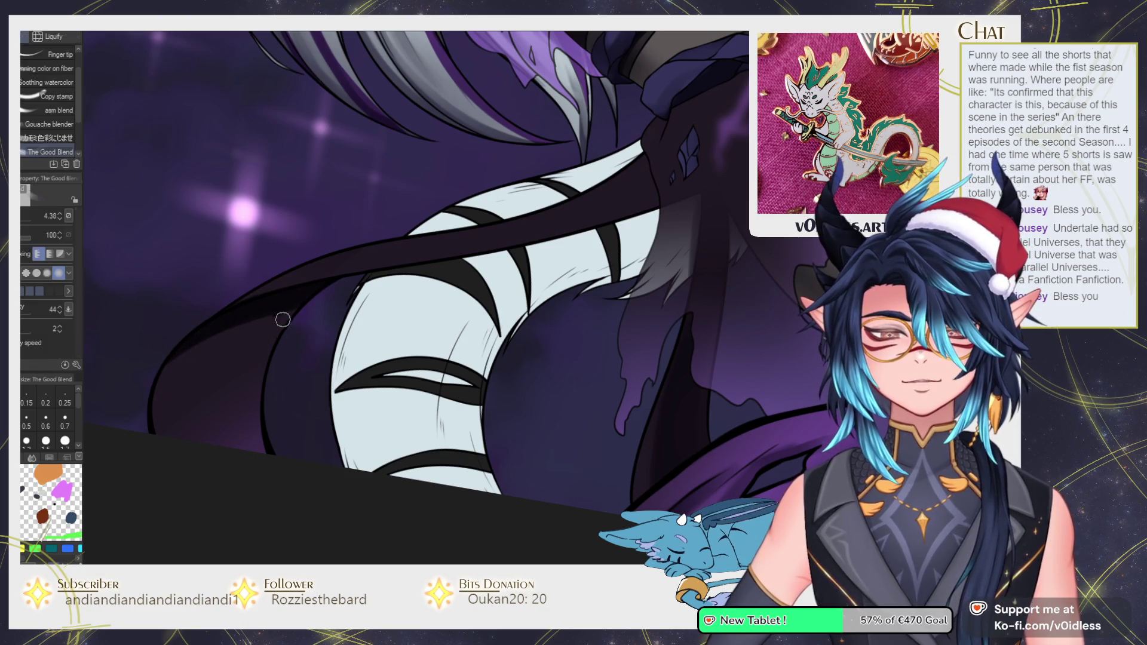
key(b)
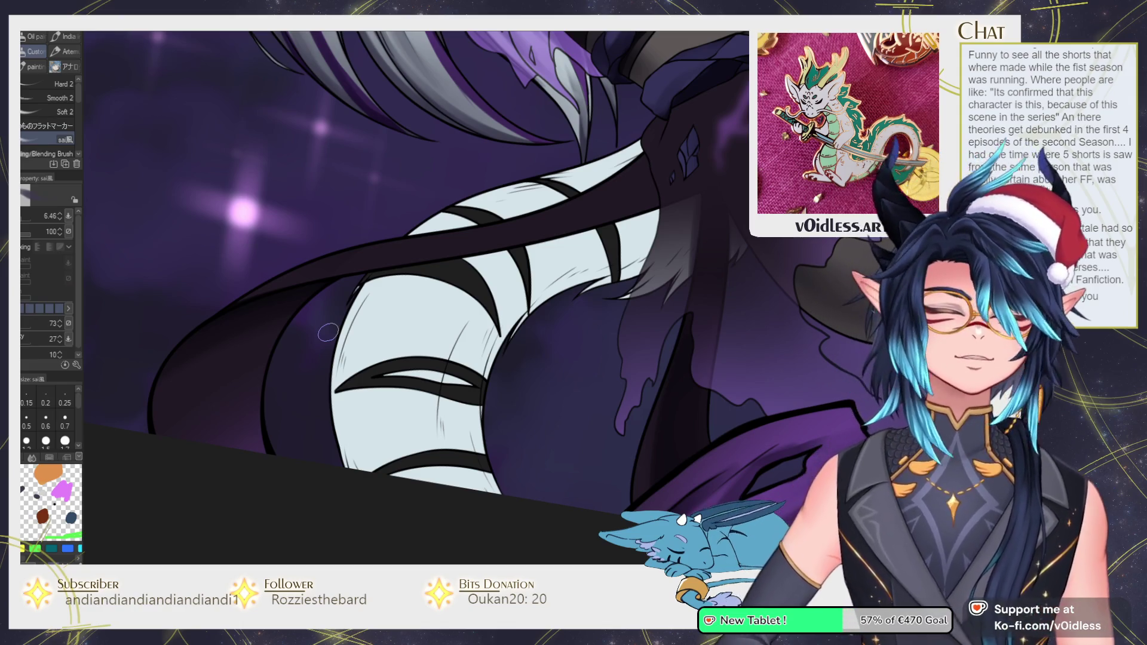
drag(328, 332, 218, 326)
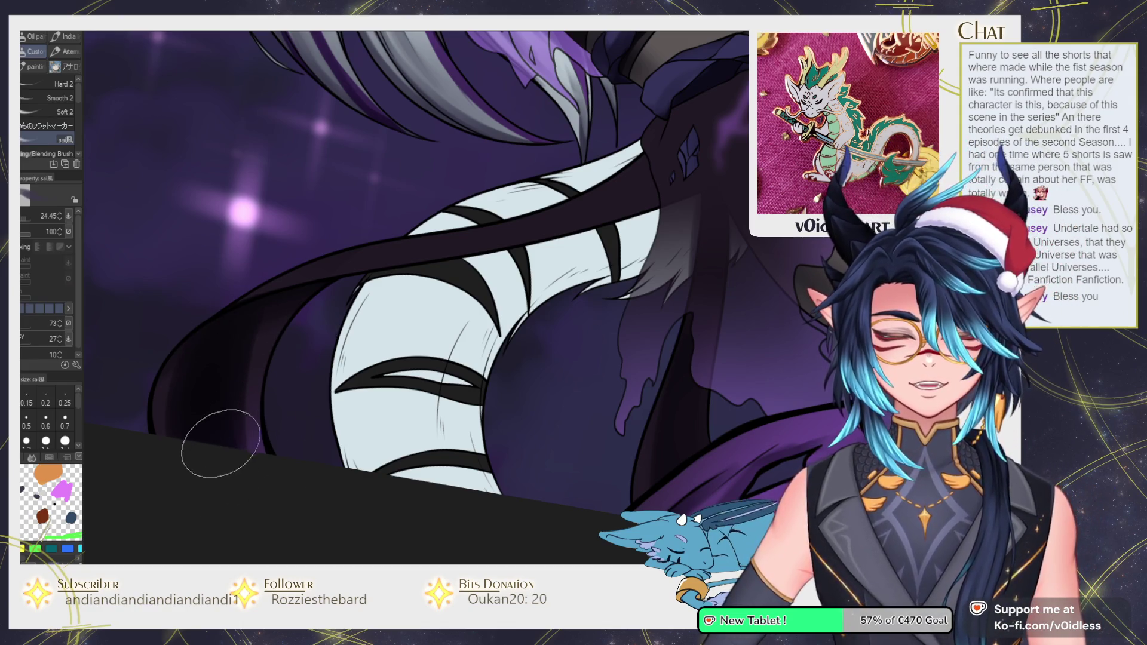